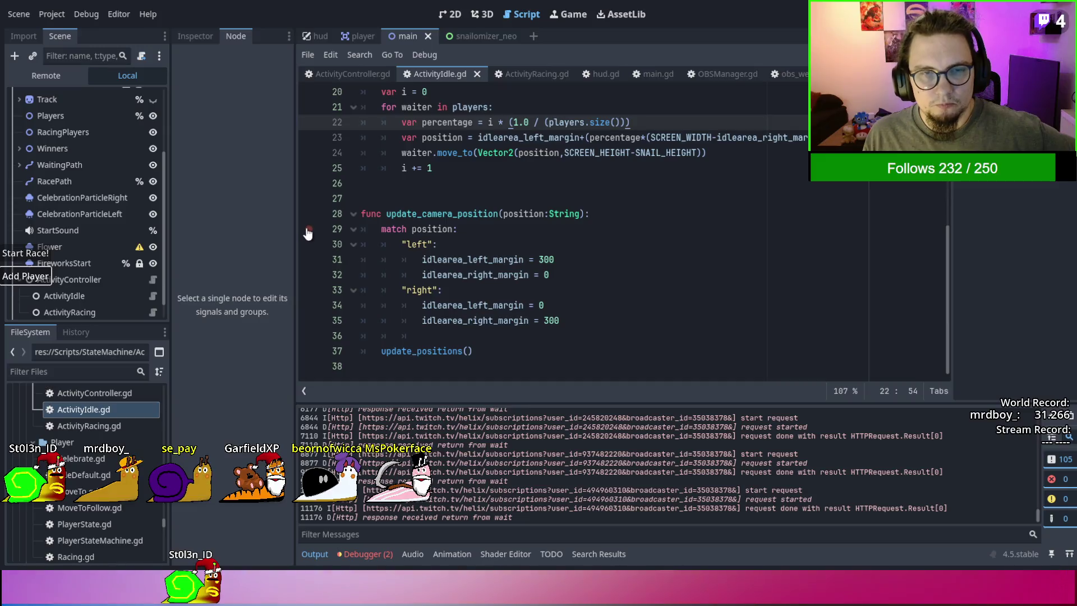
Step: Add a breakpoint at line 29 in update_camera_position
left_click(311, 233)
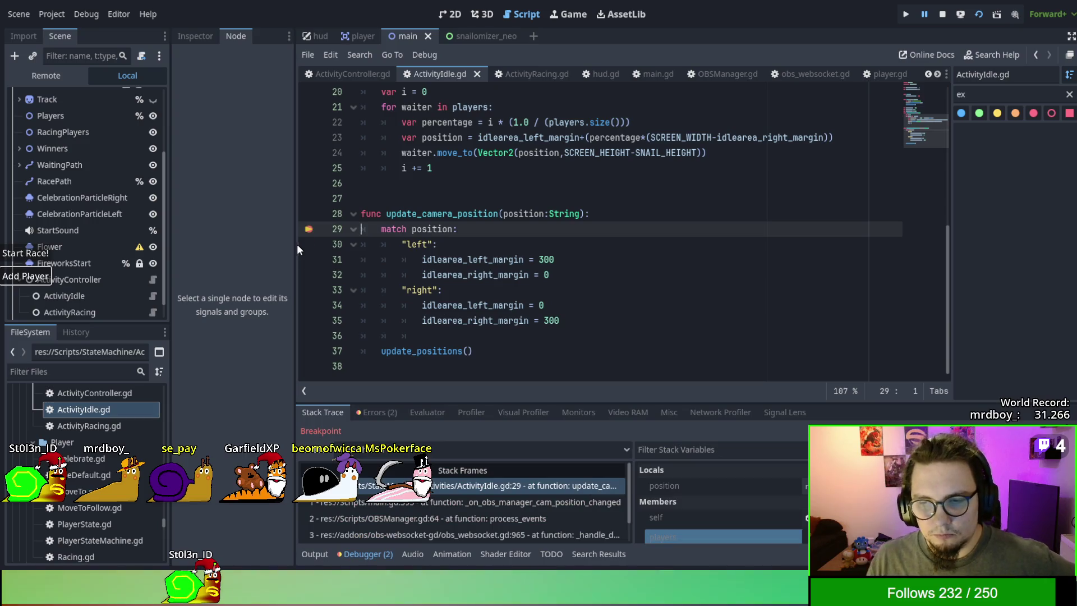
scroll(699, 508, "down", 1)
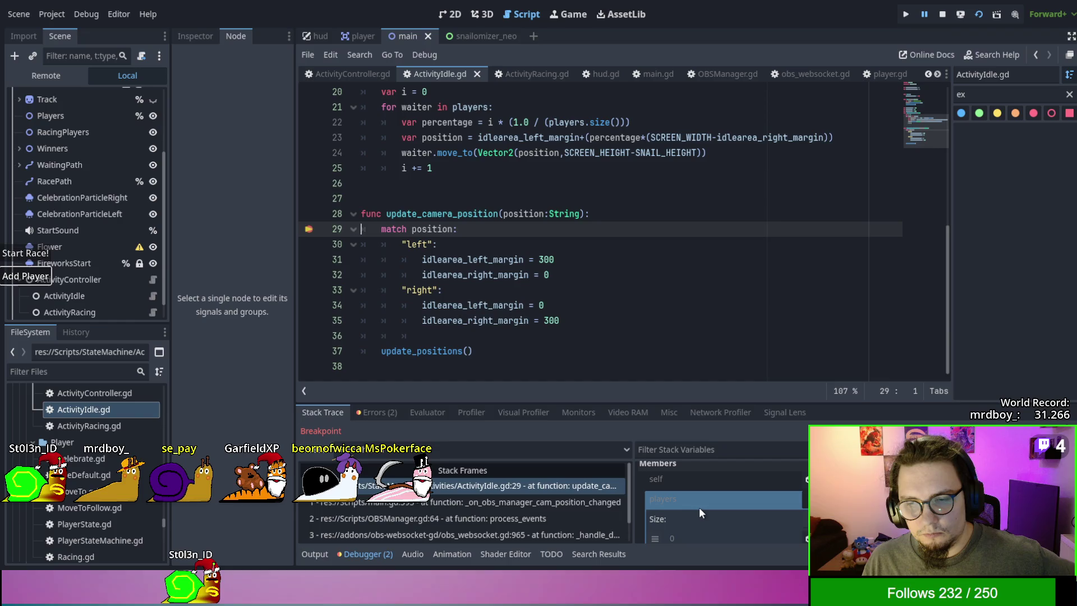
scroll(702, 499, "up", 1)
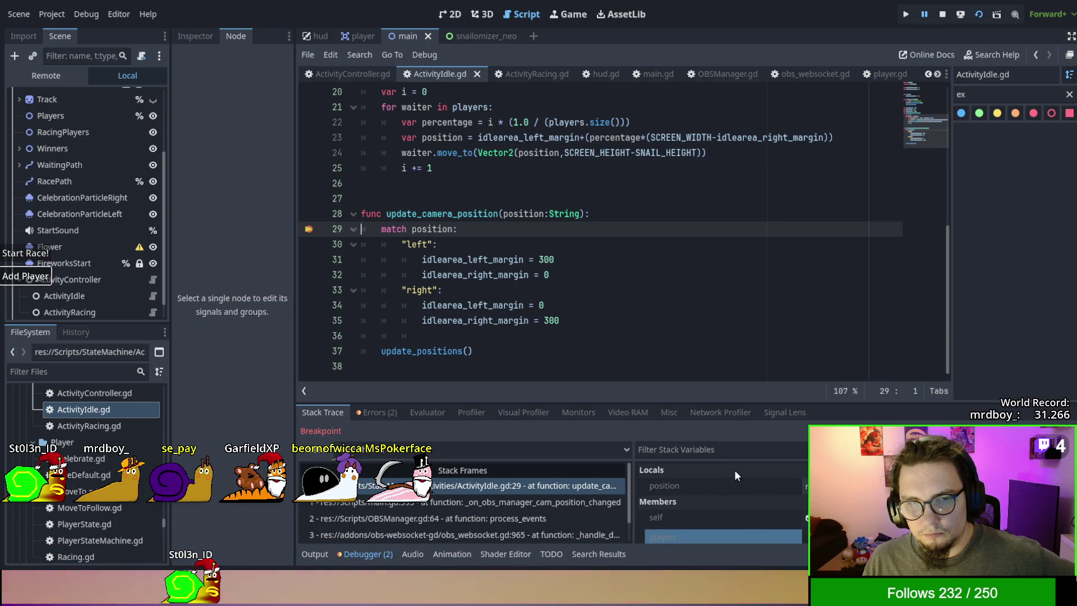
Step: Step through the match's "right" branch into update_positions
key("F10")
key("F10")
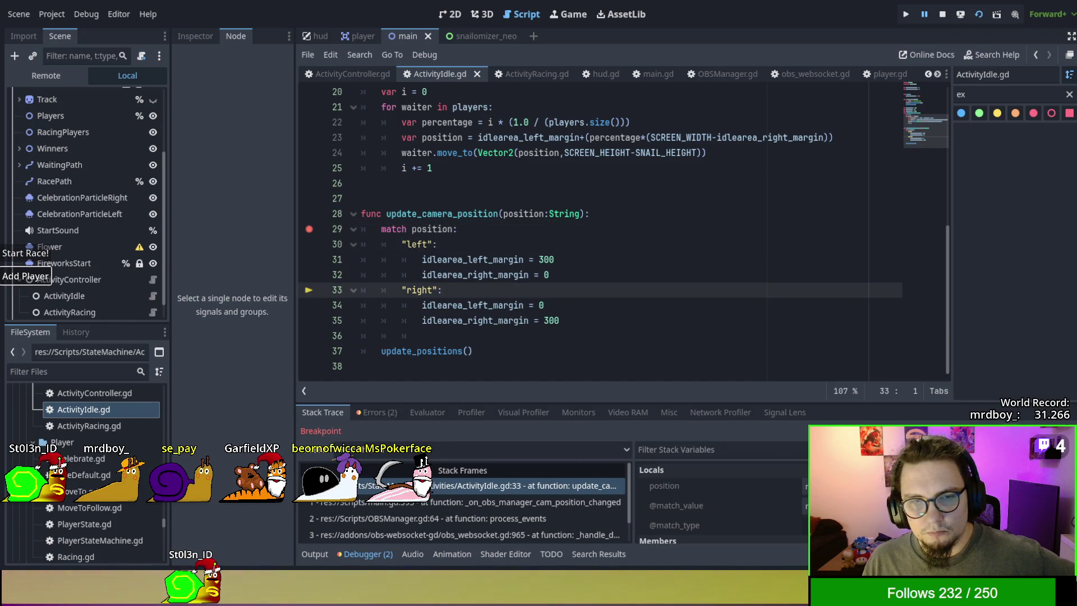
key("F10")
key("F10")
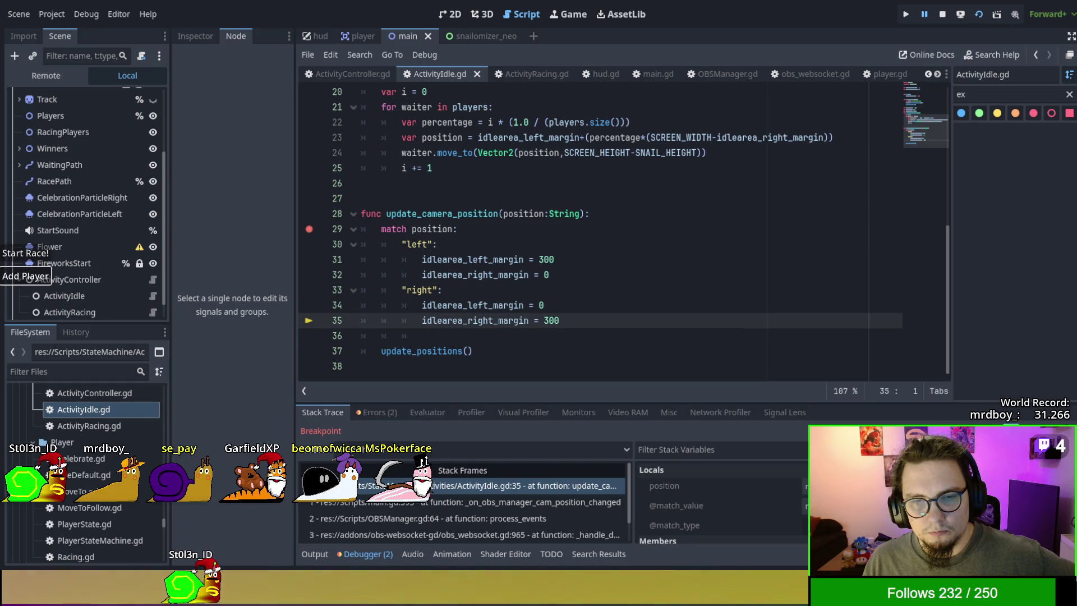
key("F10")
key("F11")
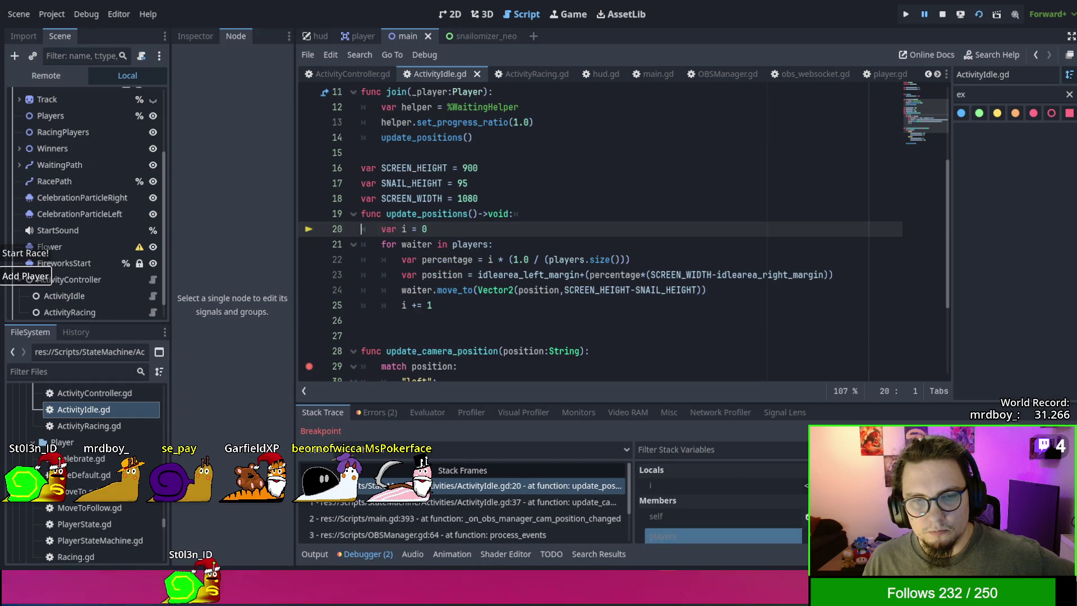
Step: Step past the percentage and position lines, into move_to and the state transition, then back to the move_to call
key("F10")
key("F10")
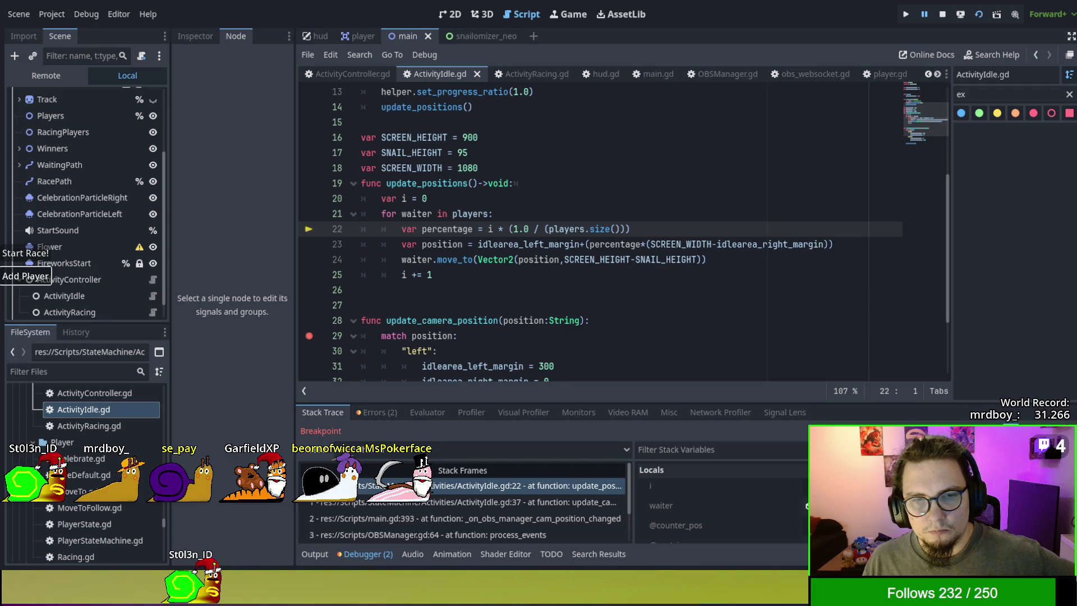
key("F10")
key("F10")
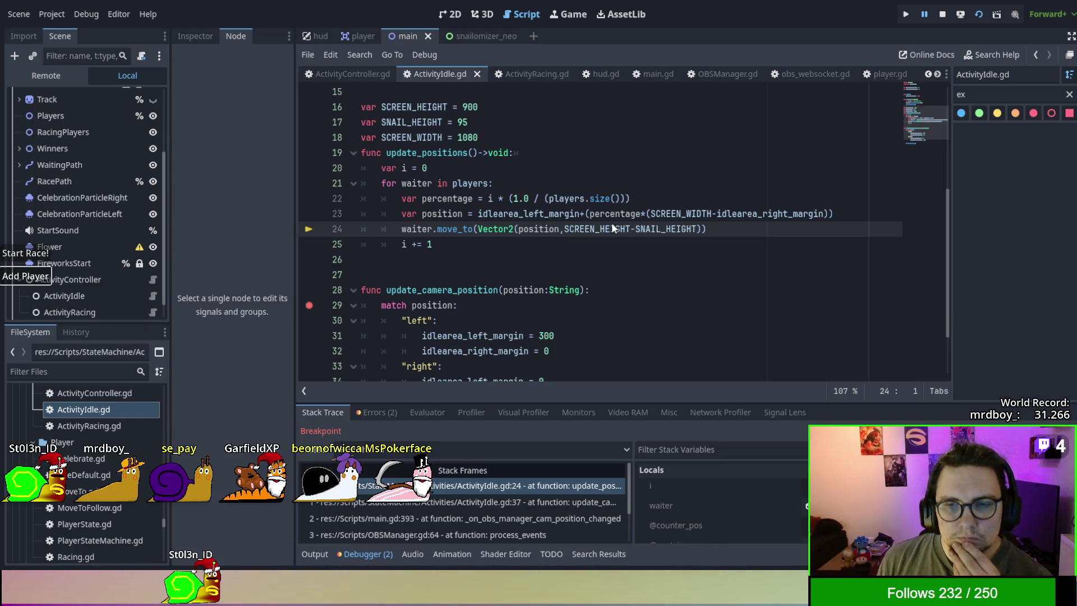
key("F11")
key("F11")
key("F11")
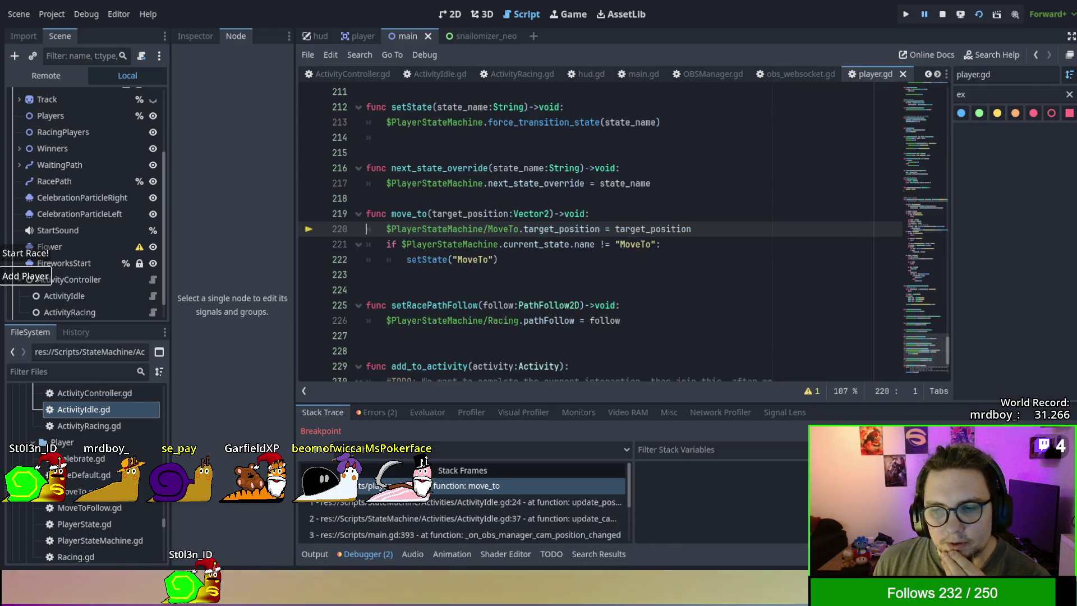
key("F11")
key("F11")
key("F11")
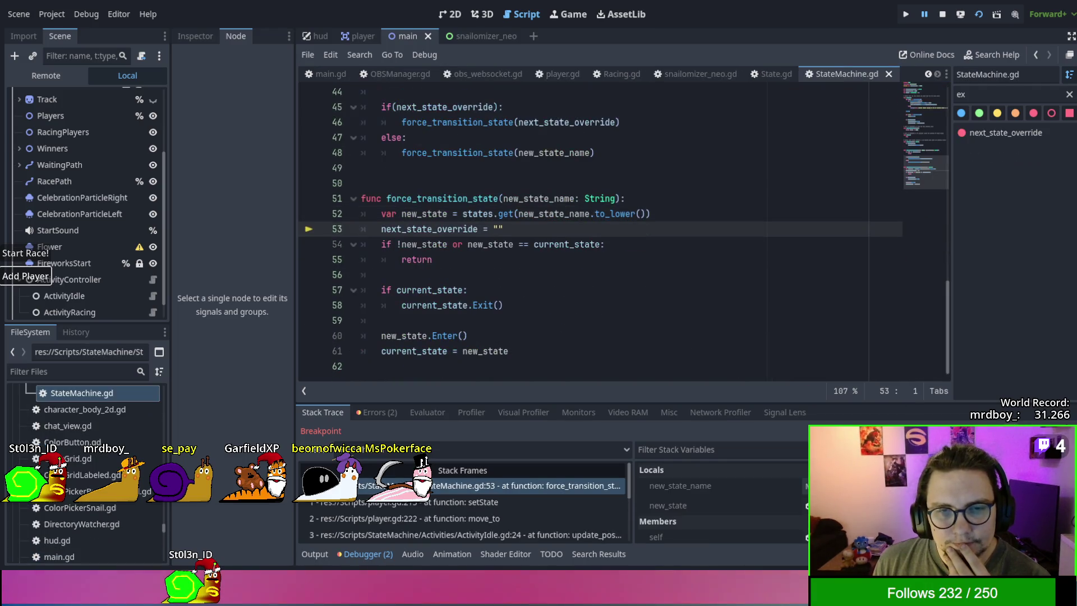
key("F11")
key("F11")
key("F11")
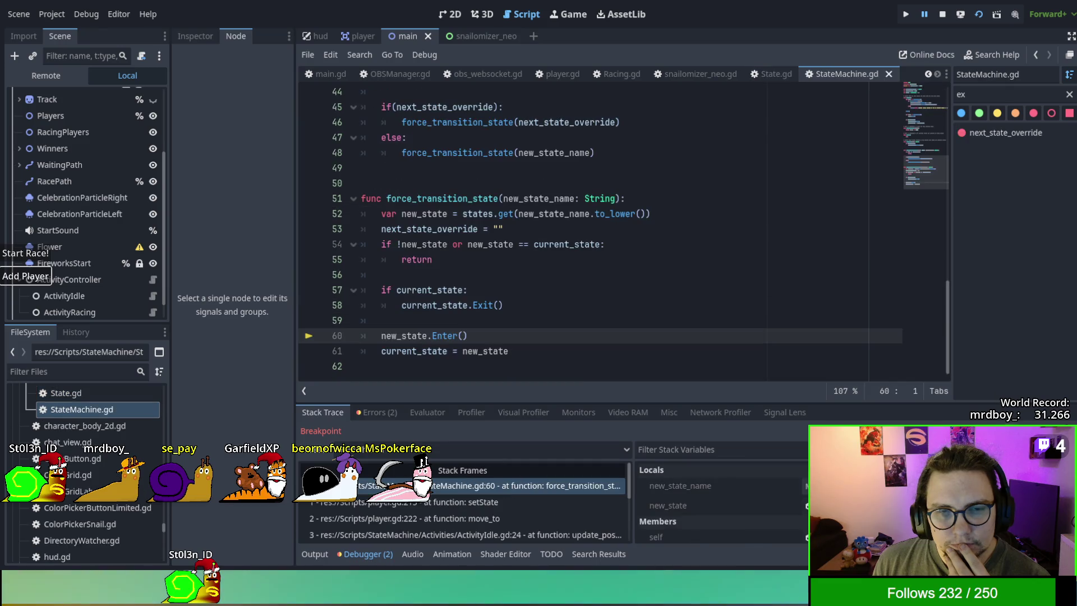
key("F11")
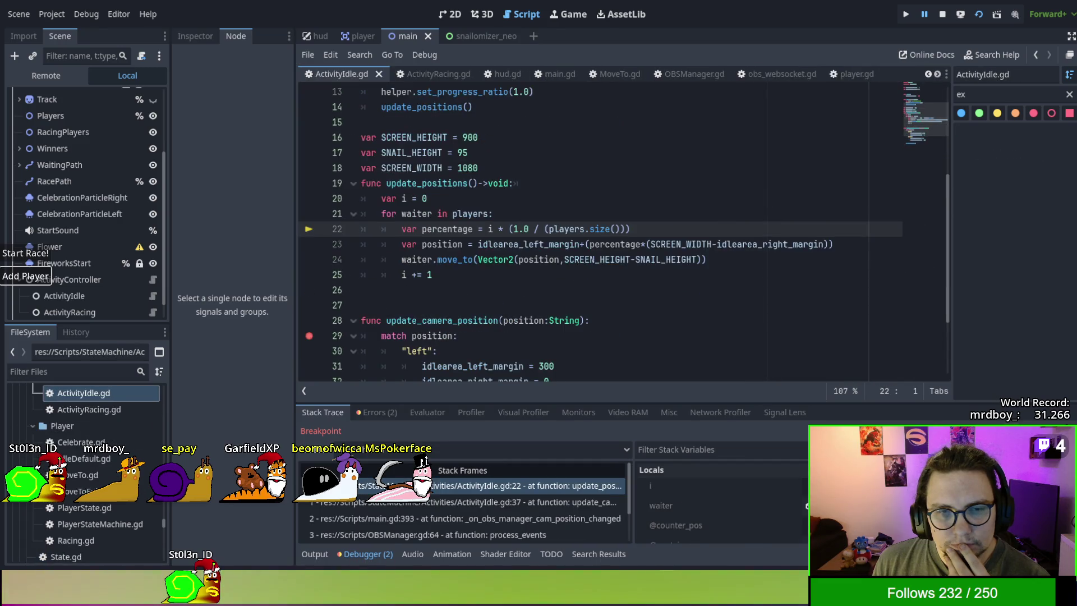
key("F11")
key("F11")
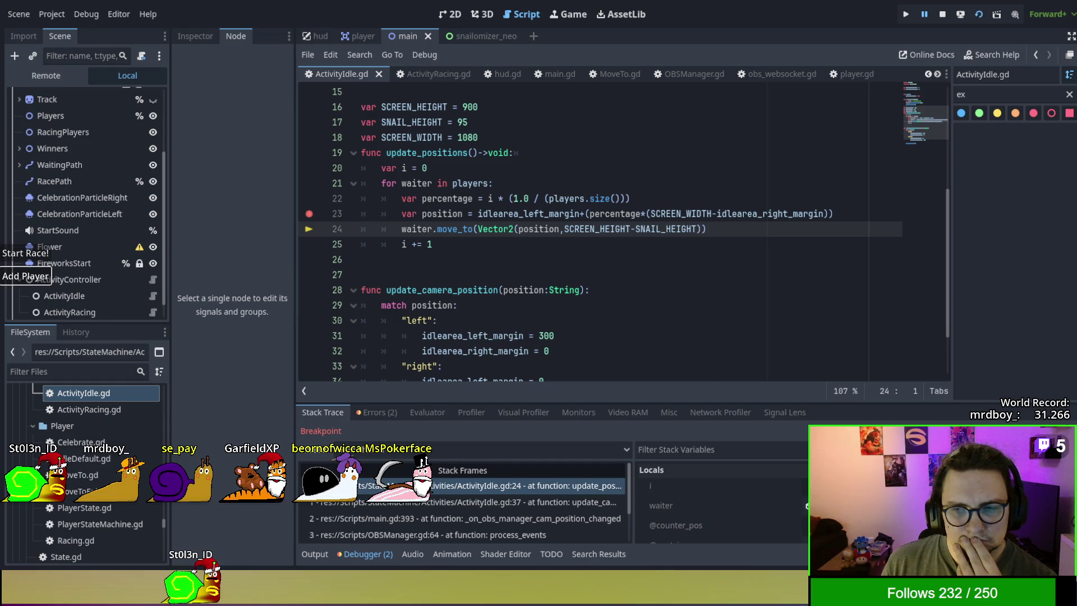
Step: Resume with F12 until execution stops again at the line 23 breakpoint
key("F12")
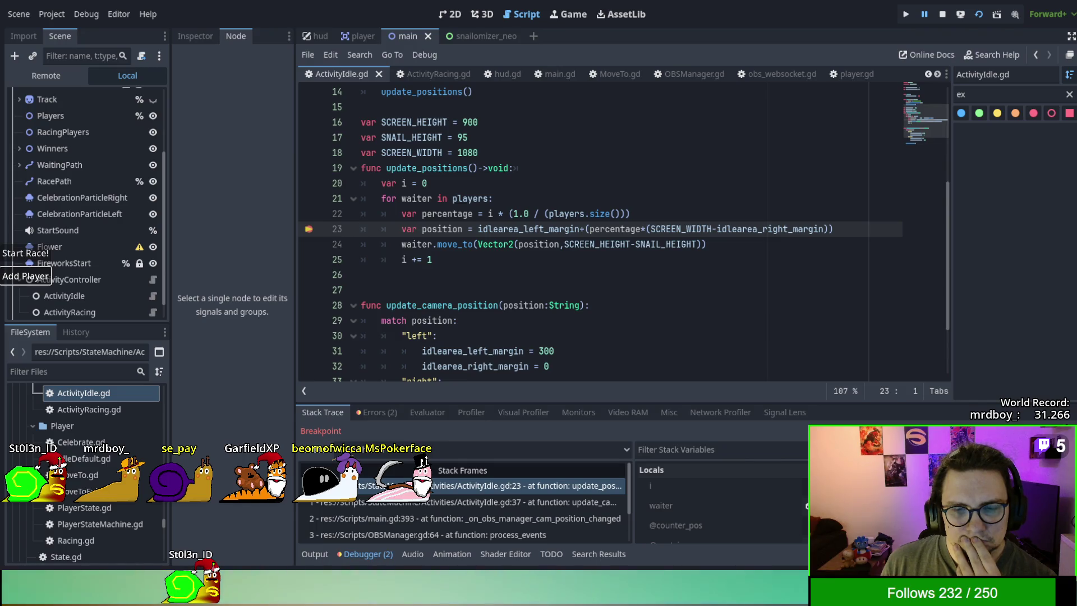
scroll(617, 266, "down", 1)
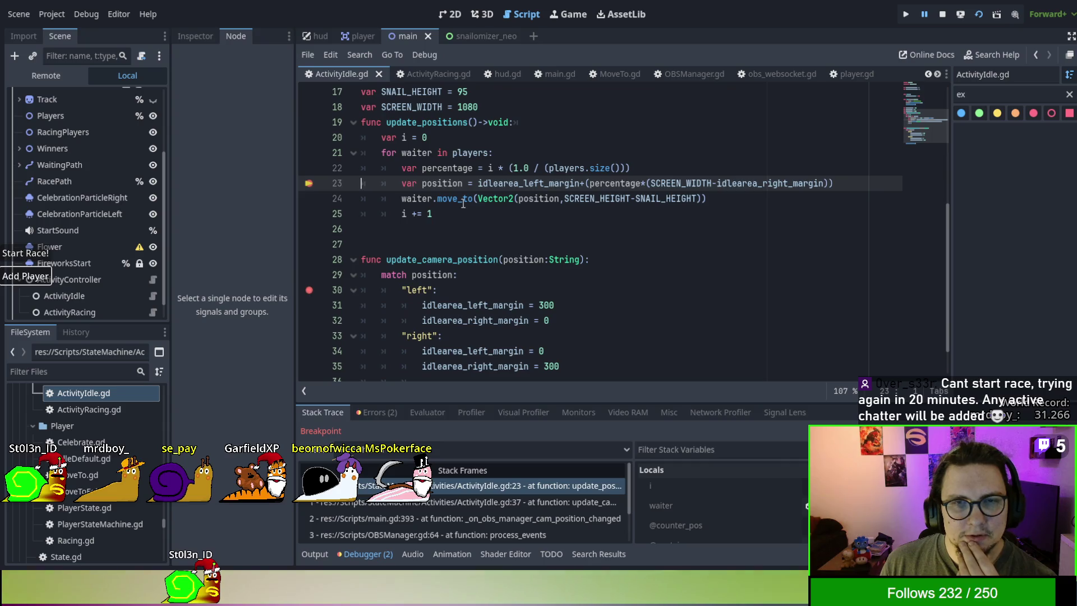
Step: Switch to the OBSManager.gd script and dismiss the autocomplete popup
left_click(737, 98)
left_click(700, 78)
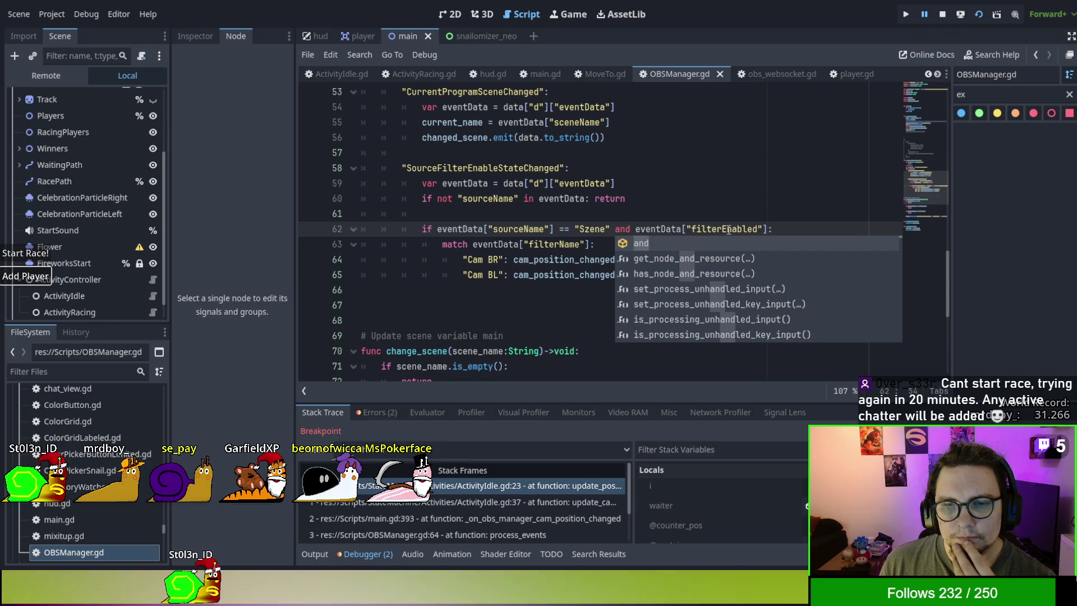
left_click(544, 183)
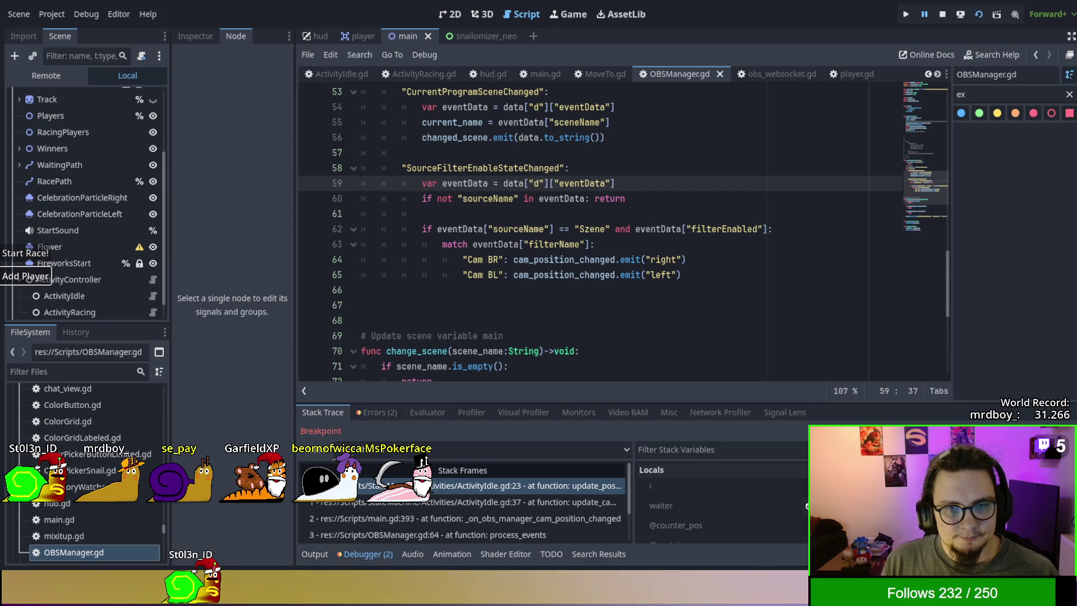
Step: Change "Cam BL" to "CamBL" on line 65, save, and relaunch the game with F5
left_click(488, 275)
key("BackSpace")
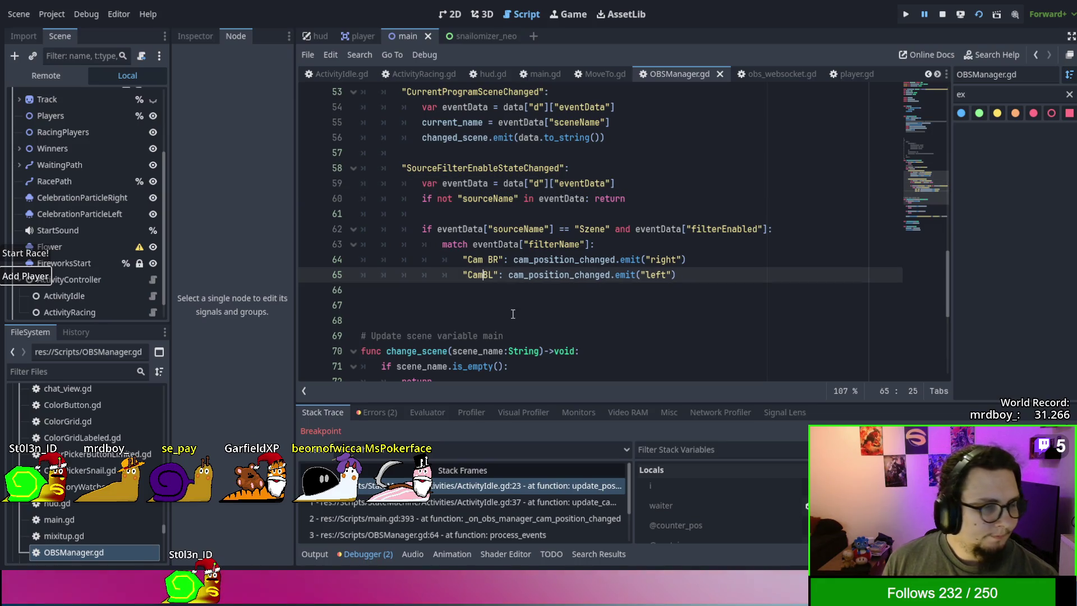
left_click(513, 318)
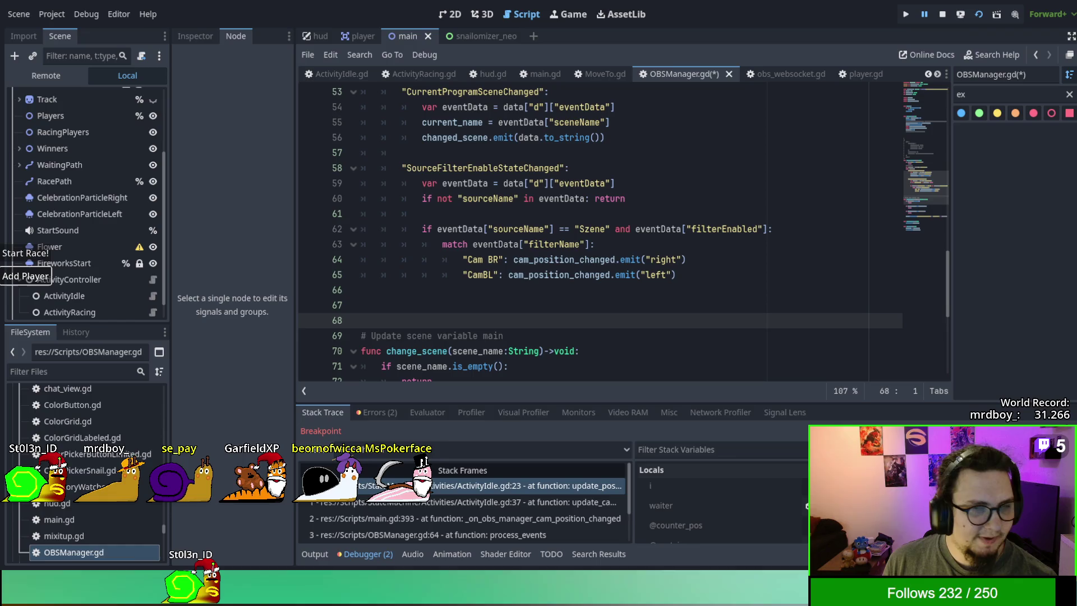
key("Down")
key("ctrl+s")
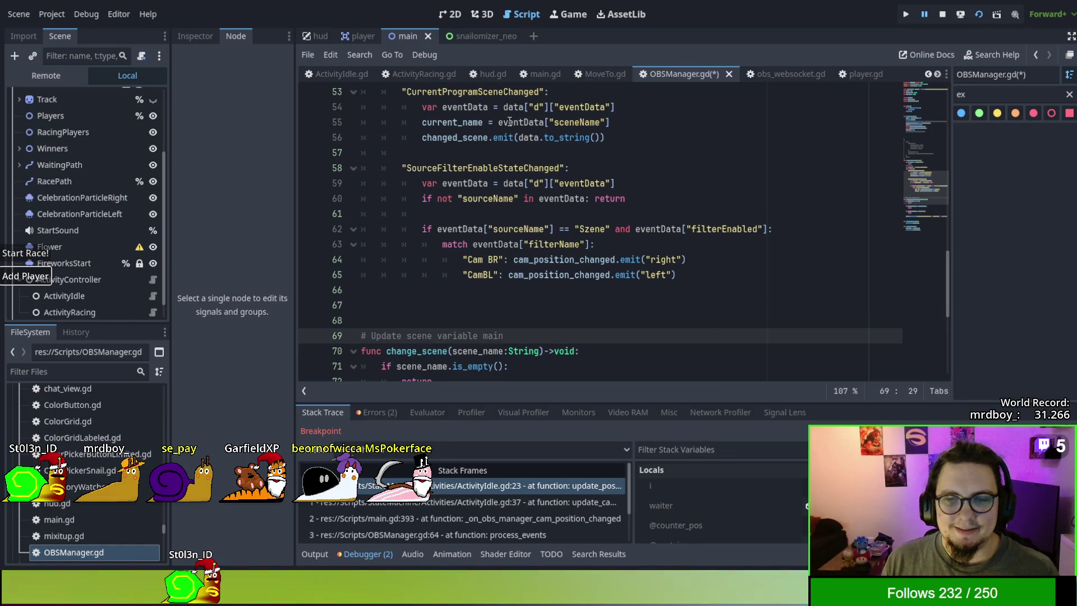
key("F5")
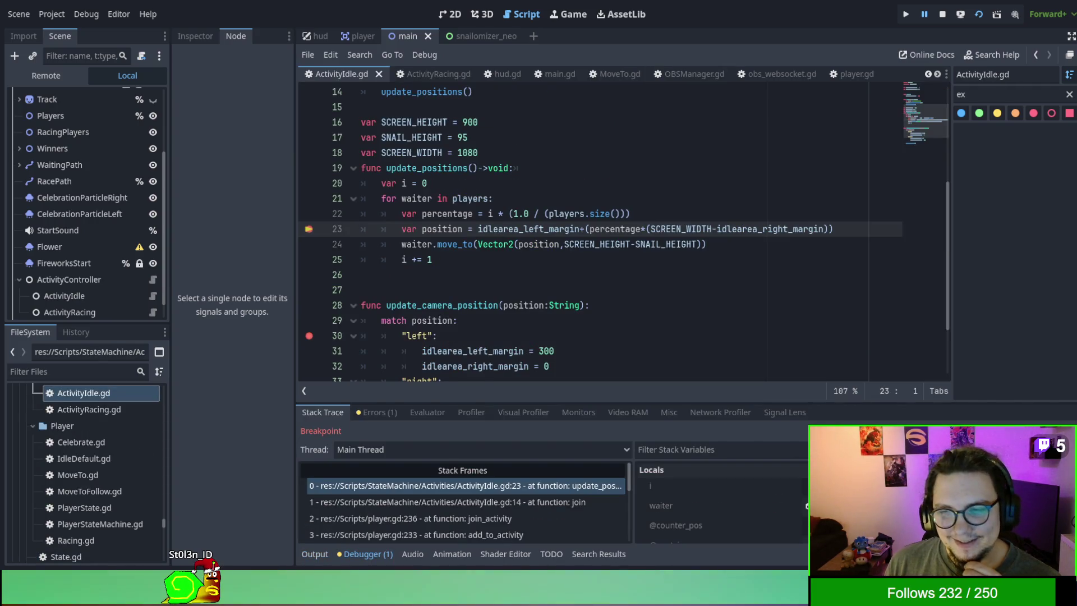
Step: Remove the breakpoints on lines 23 and 30, resume the game, and add more snail players
left_click(309, 229)
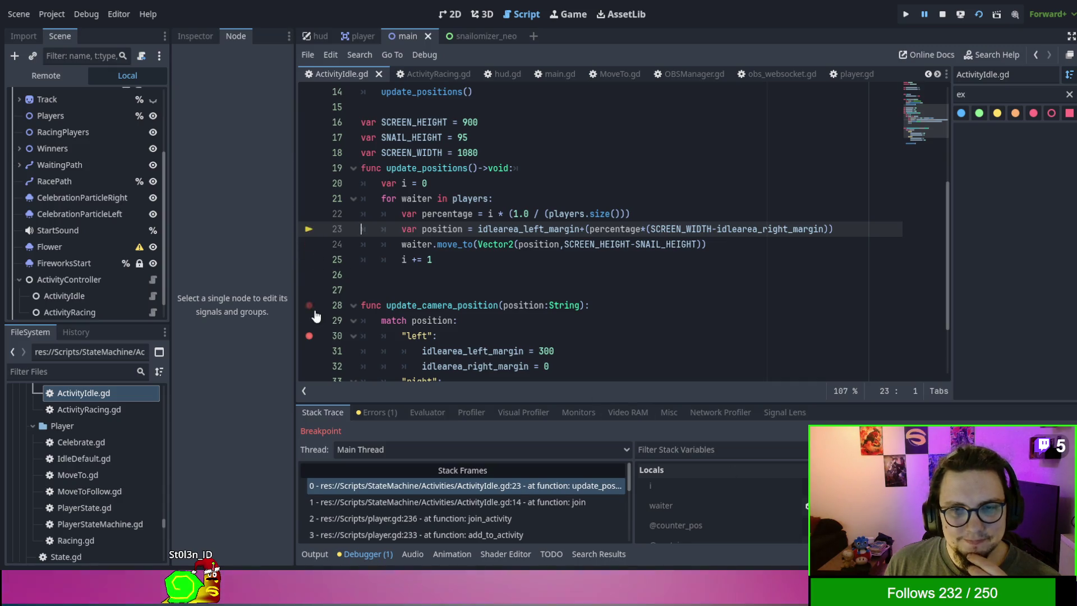
left_click(309, 336)
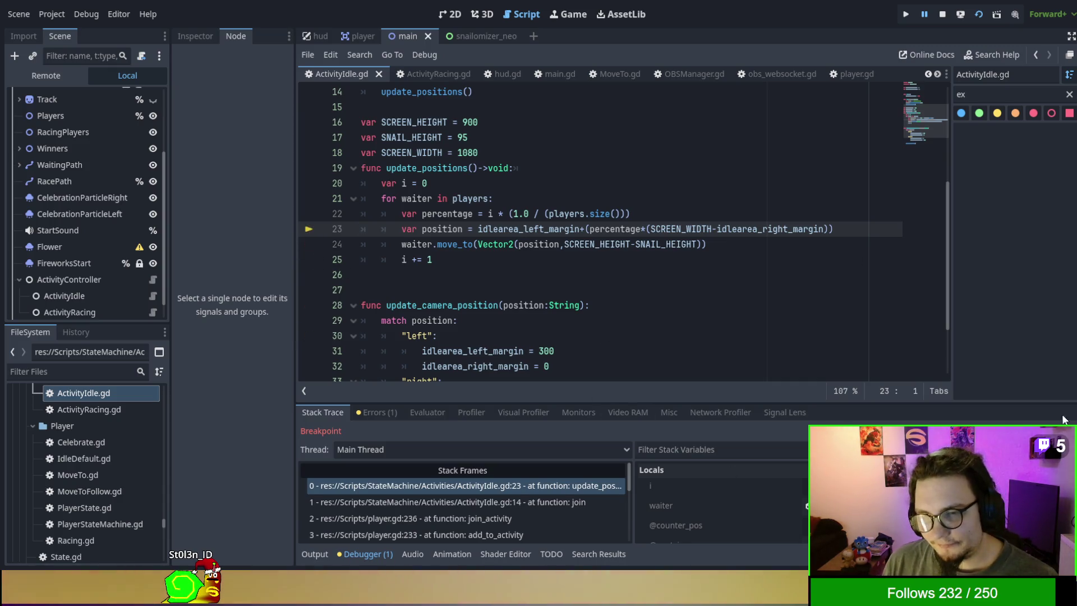
key("F12")
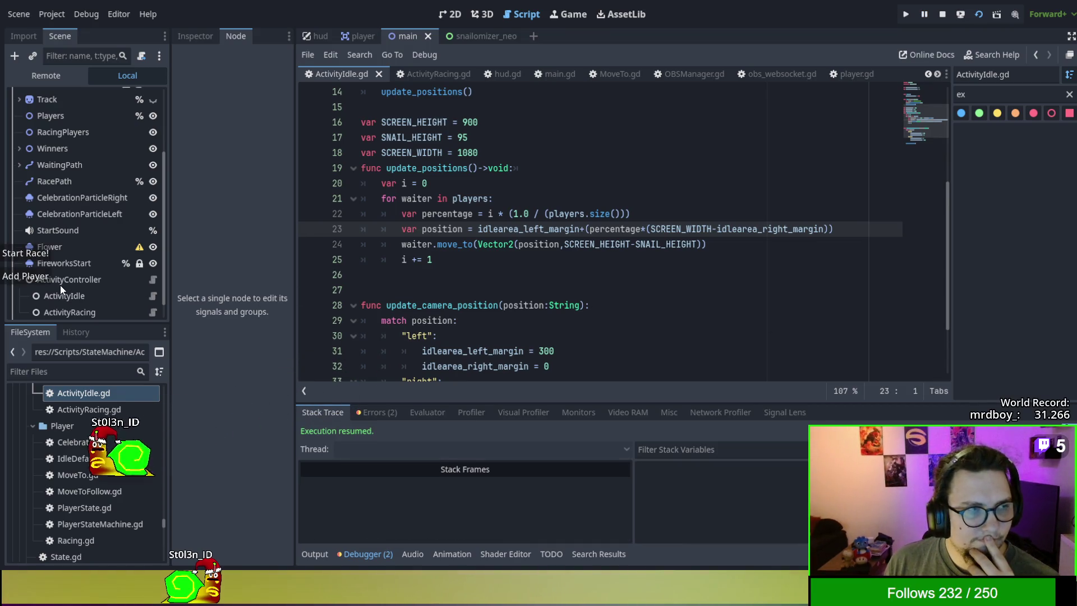
left_click(51, 277)
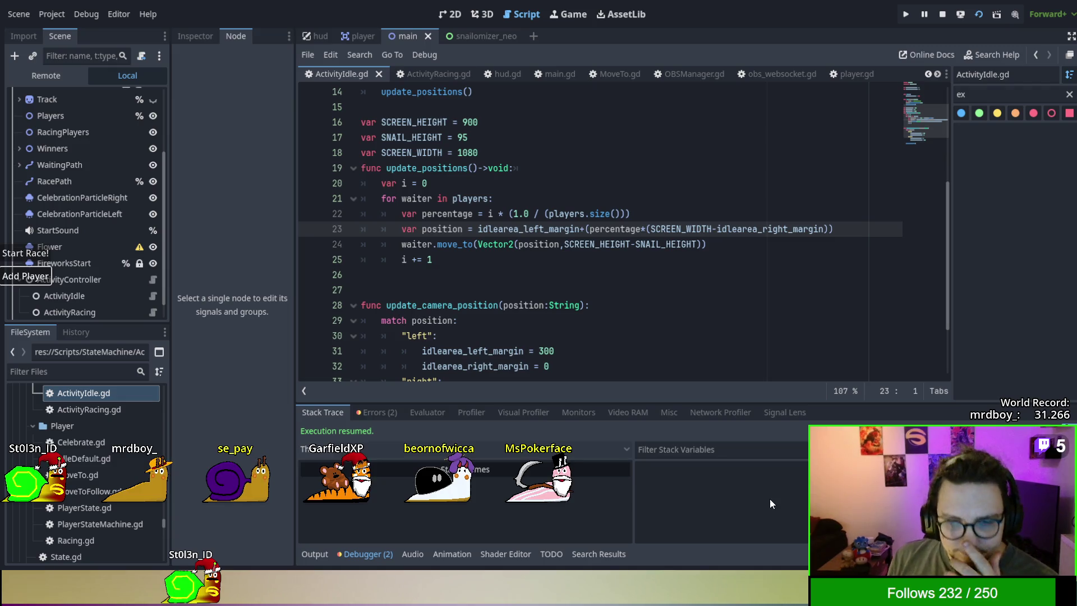
Step: Put a breakpoint on line 29's match, then switch to OBSManager.gd
scroll(517, 306, "down", 2)
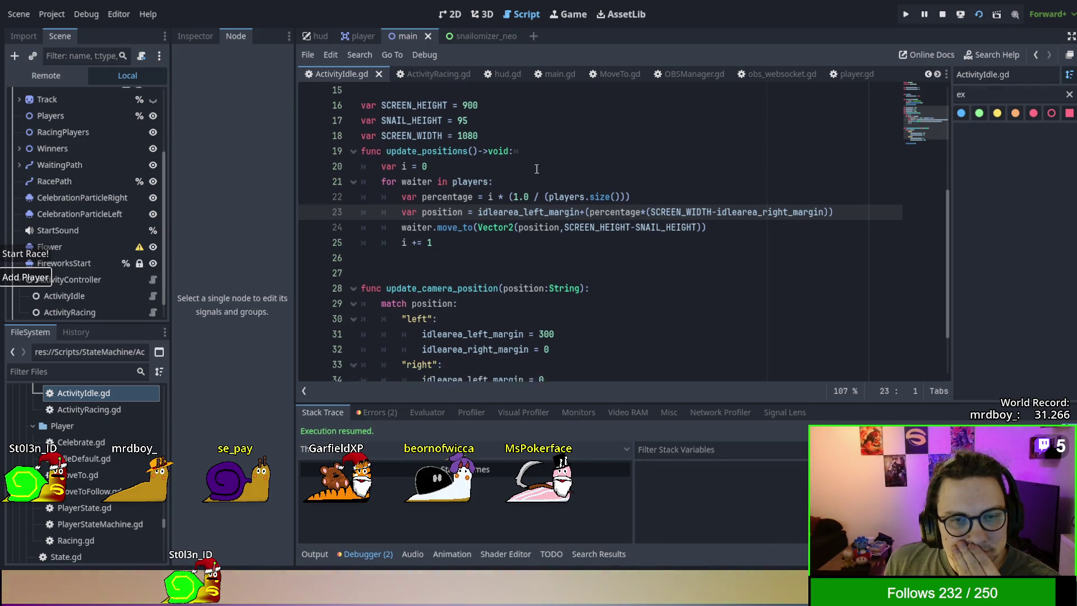
left_click(305, 233)
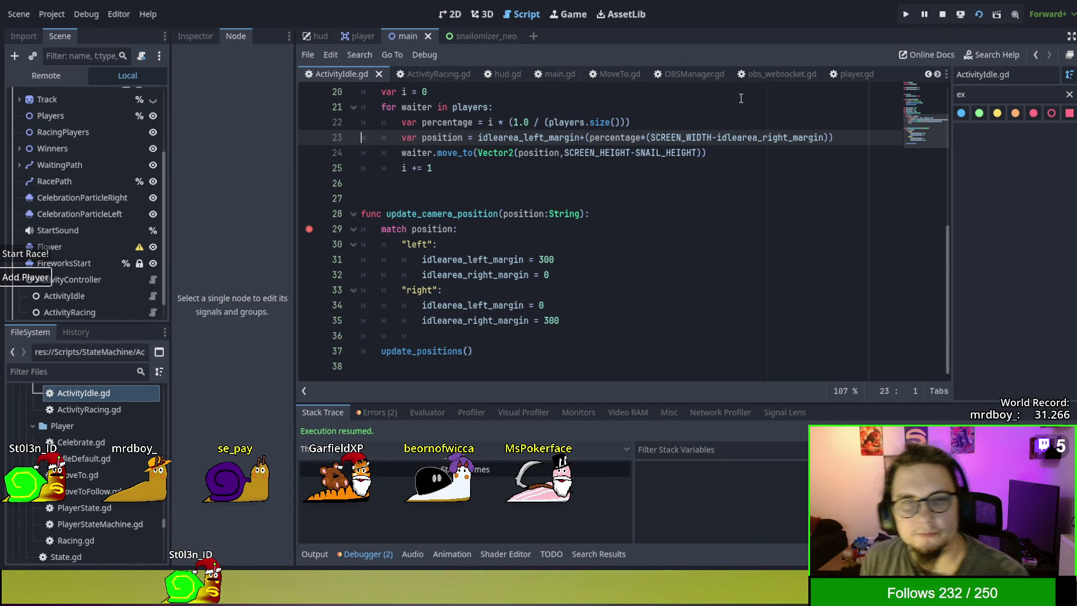
left_click(690, 74)
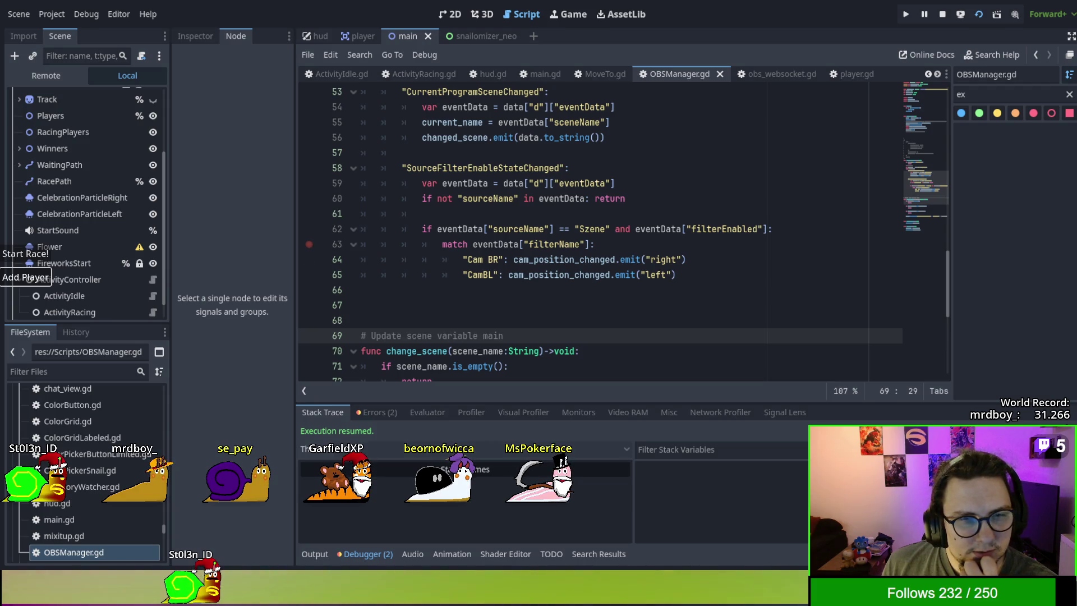
Step: Review the filterName match on lines 63–69, then toggle a breakpoint on line 52 on and off
left_click_drag(504, 335, 308, 250)
left_click(426, 260)
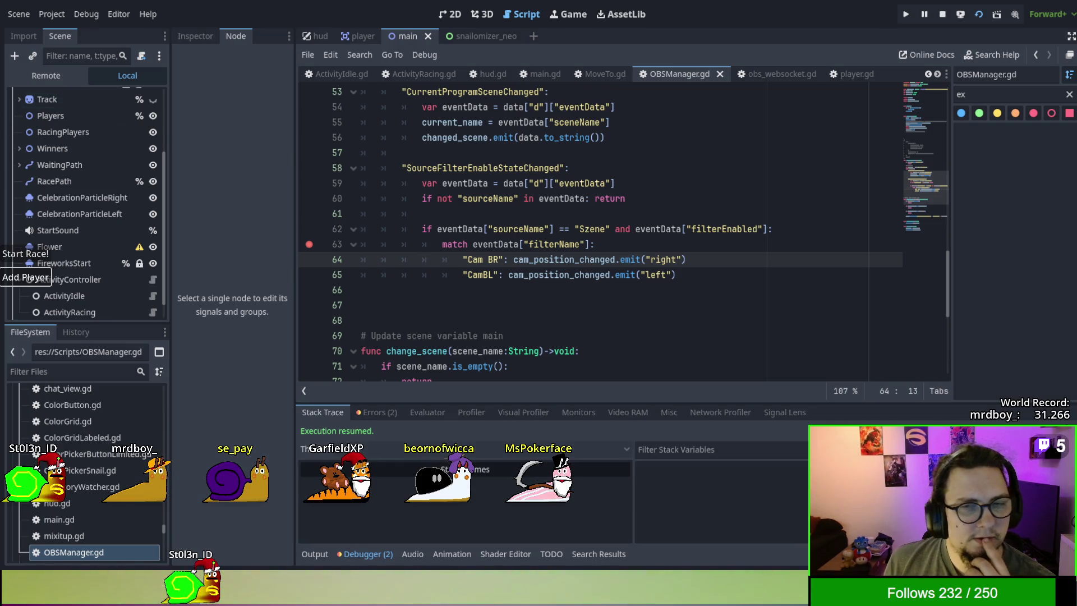
left_click(722, 244)
scroll(661, 244, "up", 3)
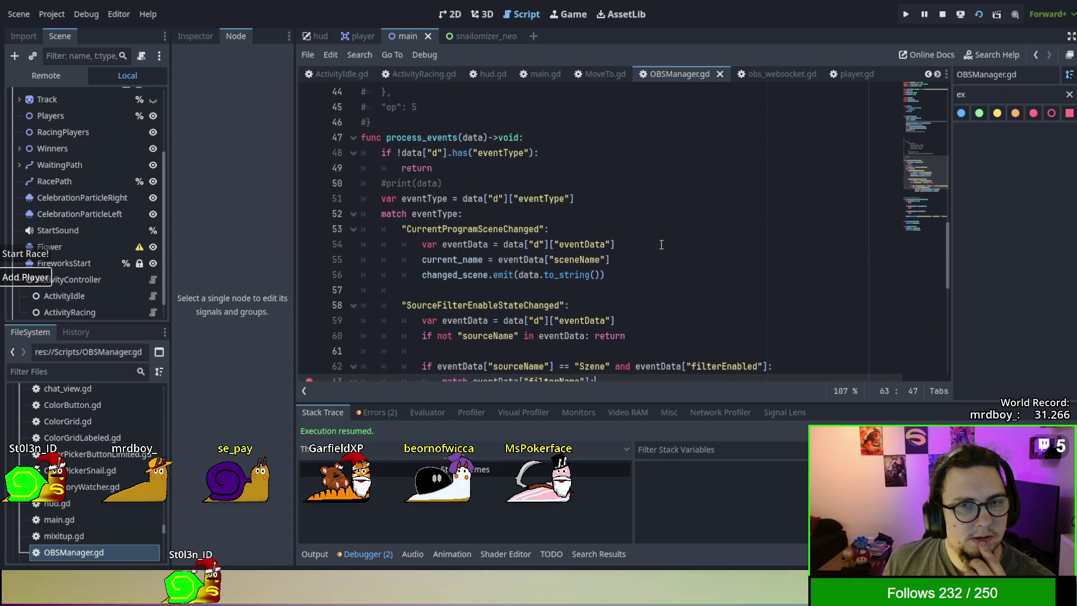
scroll(660, 244, "down", 2)
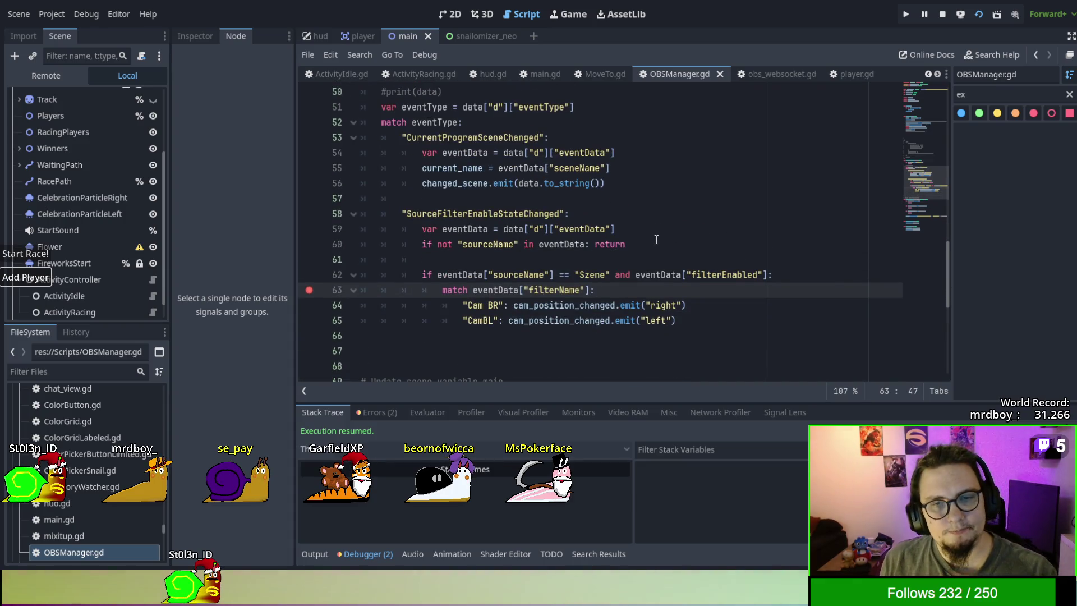
scroll(332, 203, "up", 1)
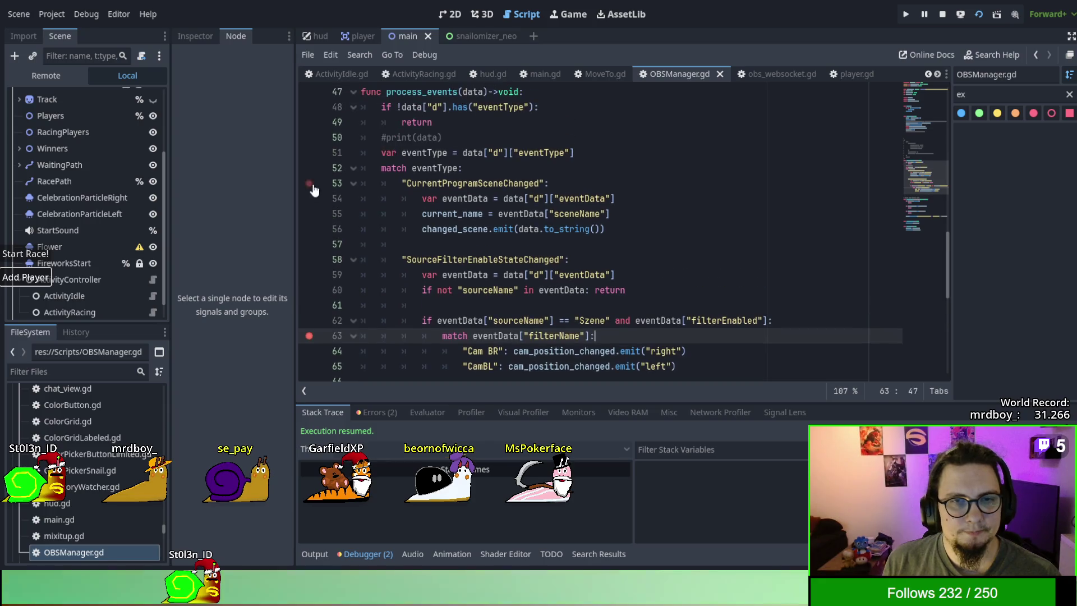
left_click(311, 170)
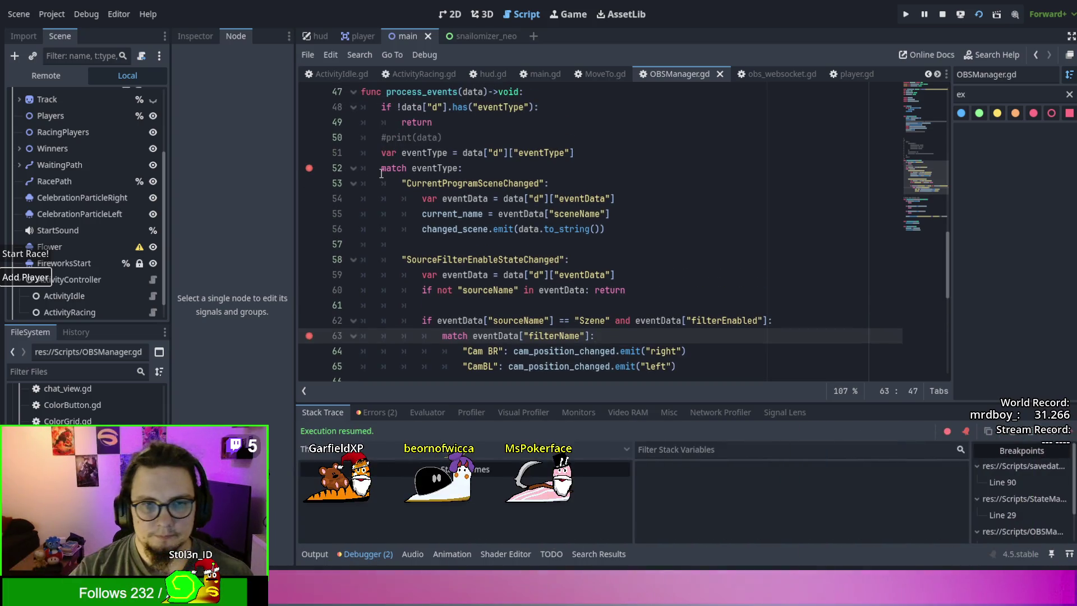
left_click(307, 171)
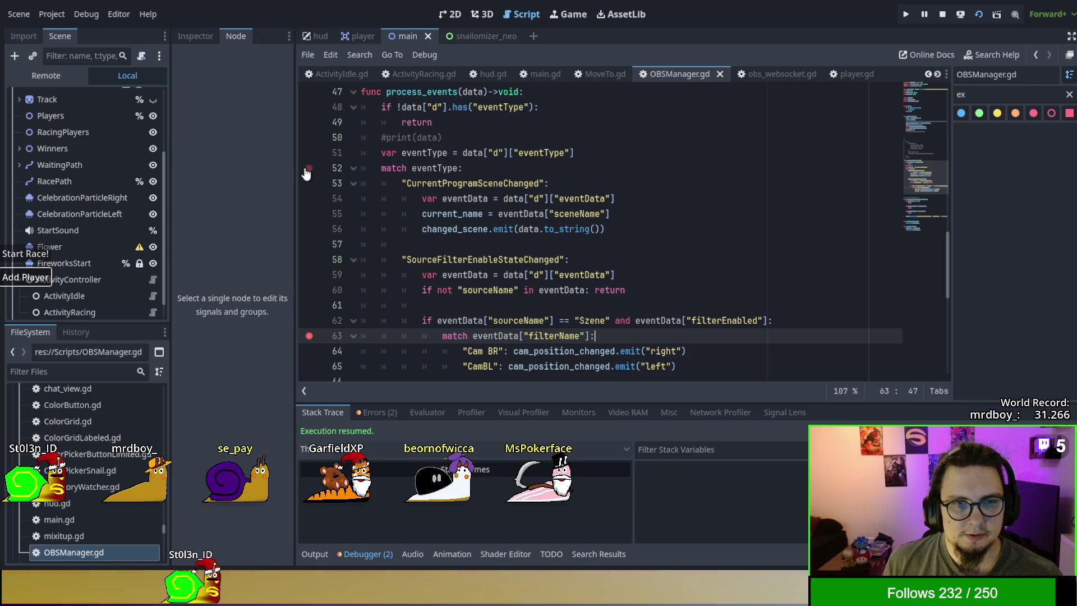
Step: Stop the running game and launch it again with F5
left_click(940, 15)
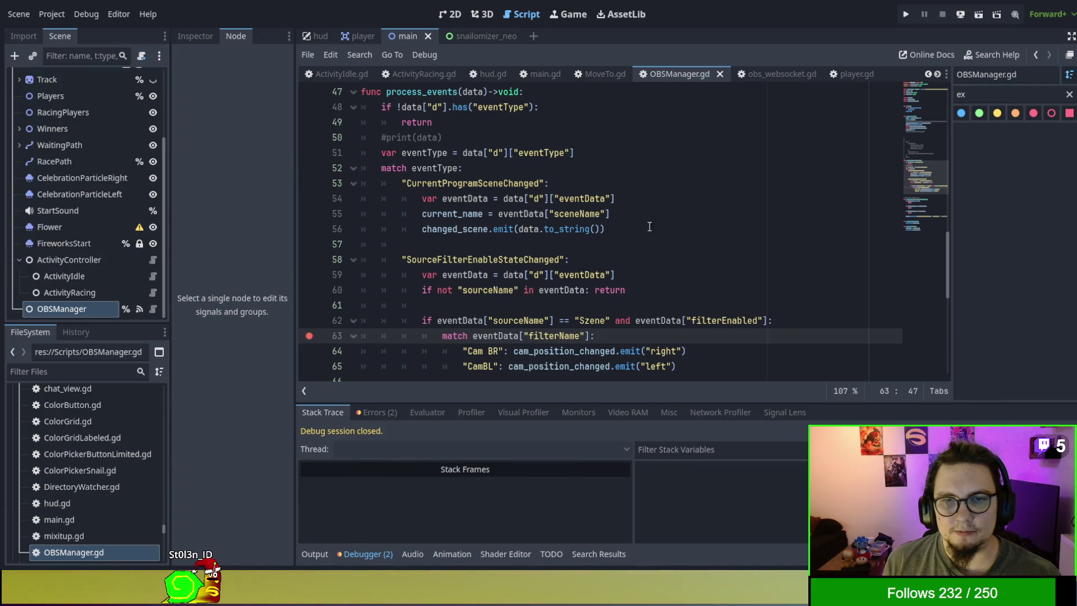
left_click(645, 228)
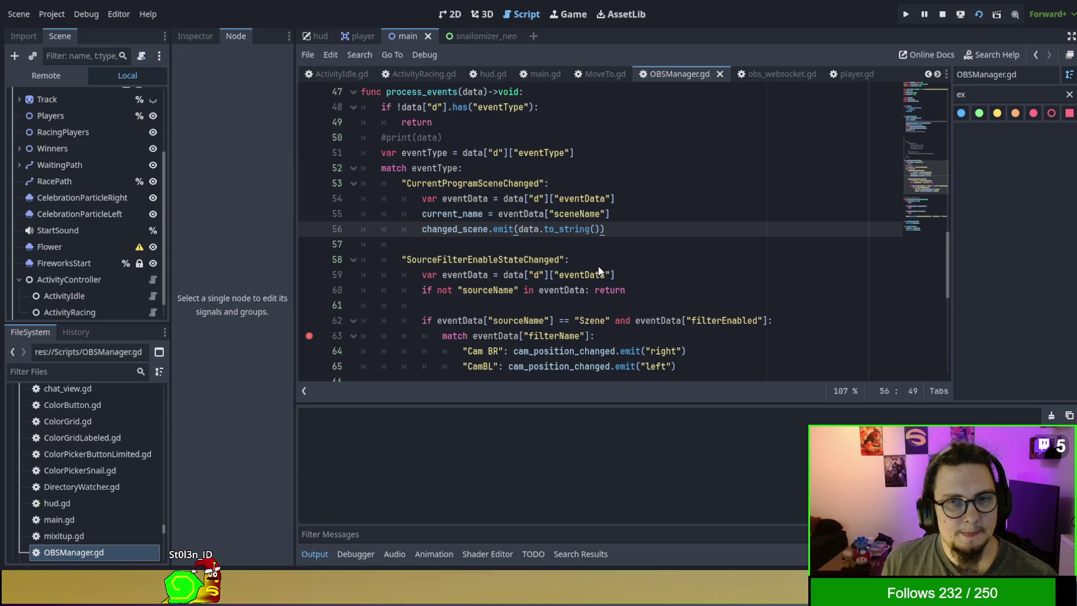
key("F5")
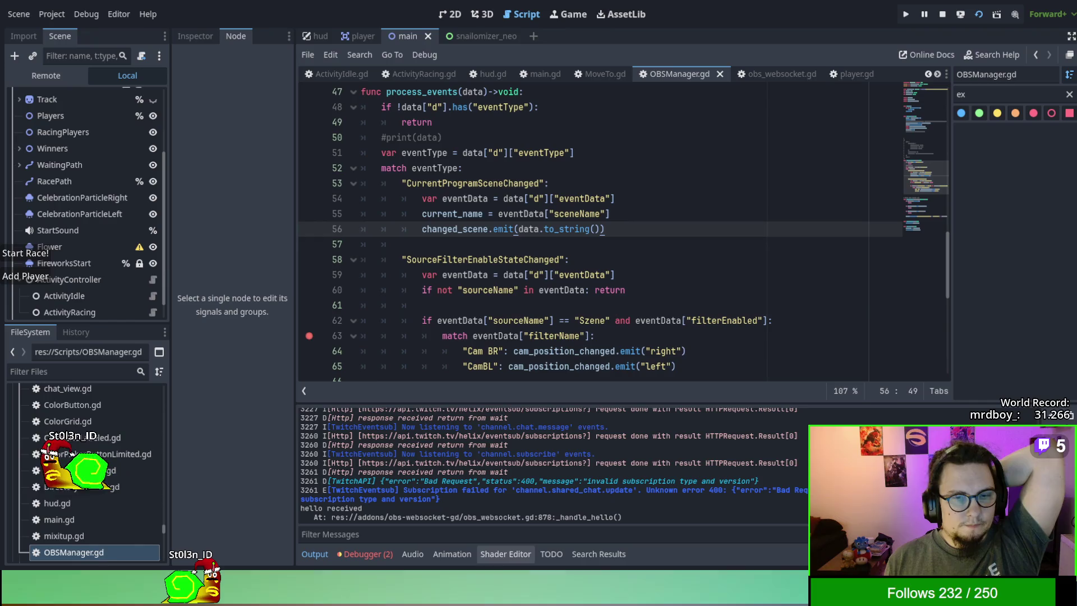
Step: Scroll through the Output log and highlight the establish_connection line
scroll(466, 455, "up", 3)
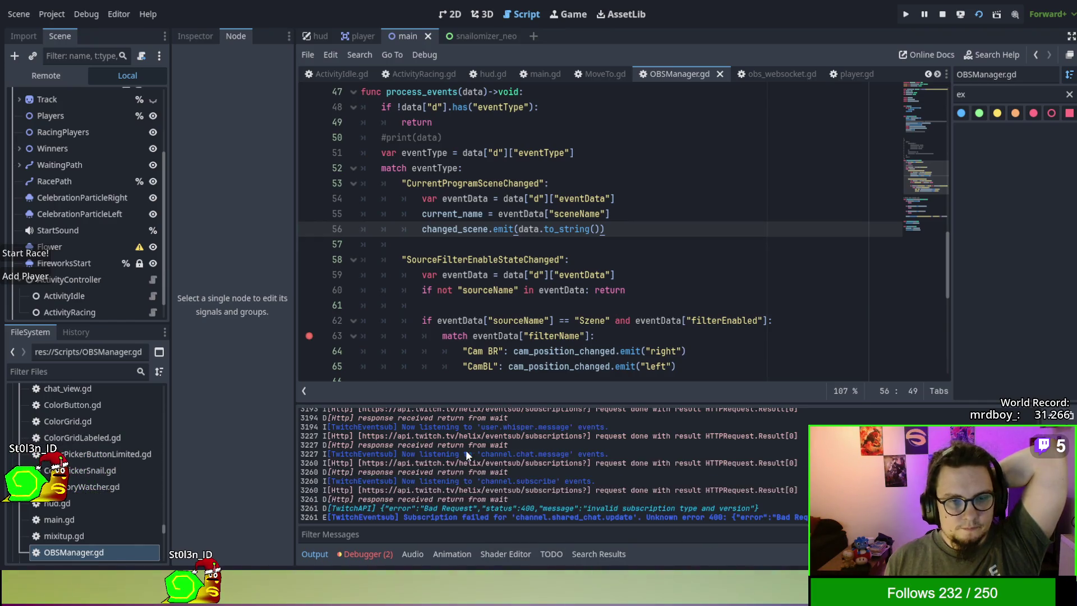
scroll(466, 456, "up", 8)
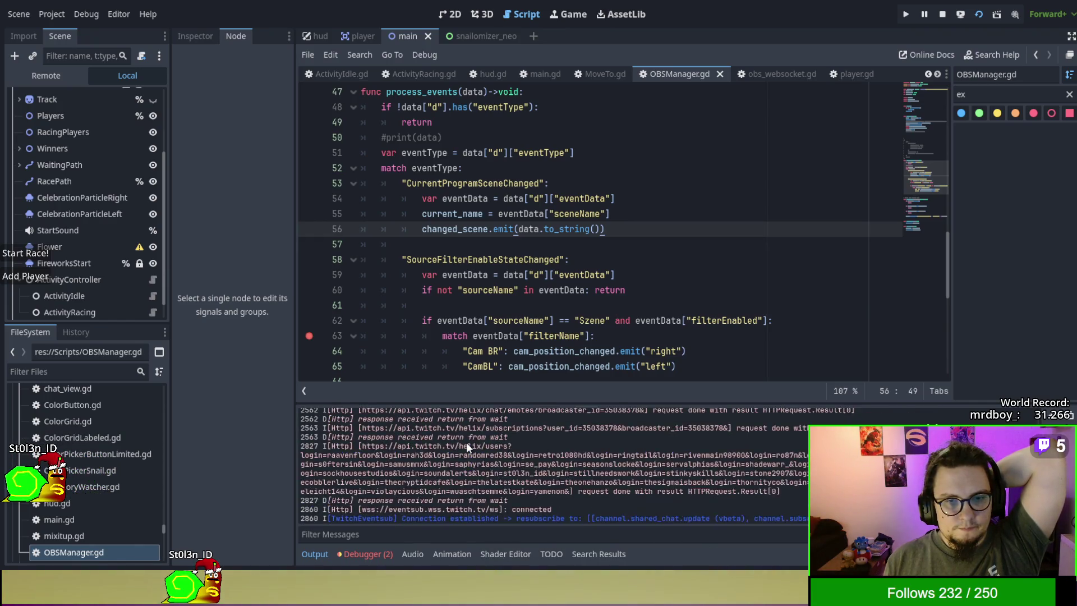
scroll(466, 441, "up", 5)
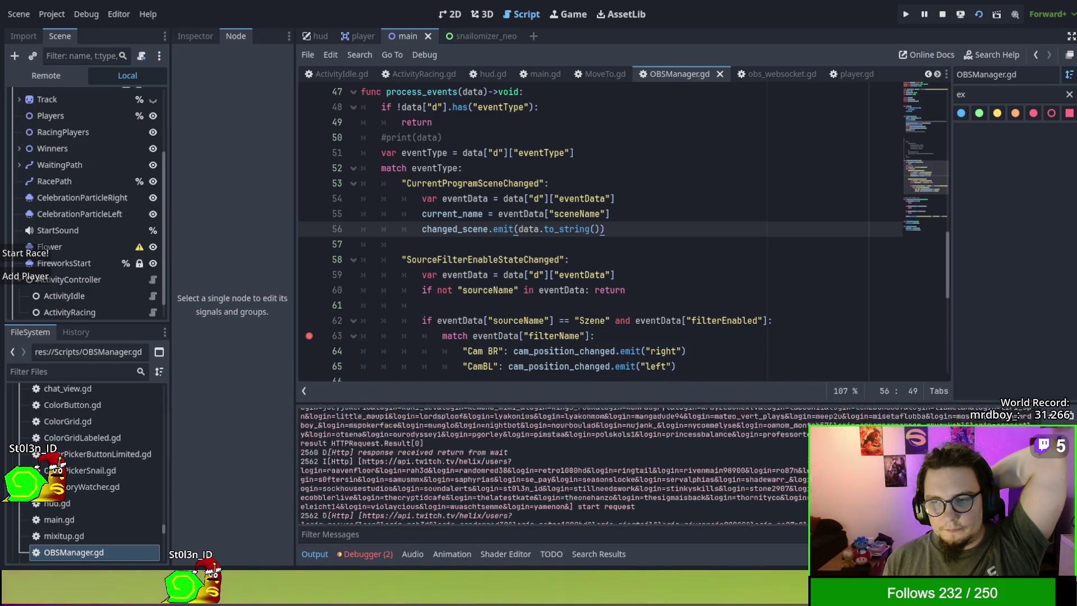
scroll(466, 449, "up", 5)
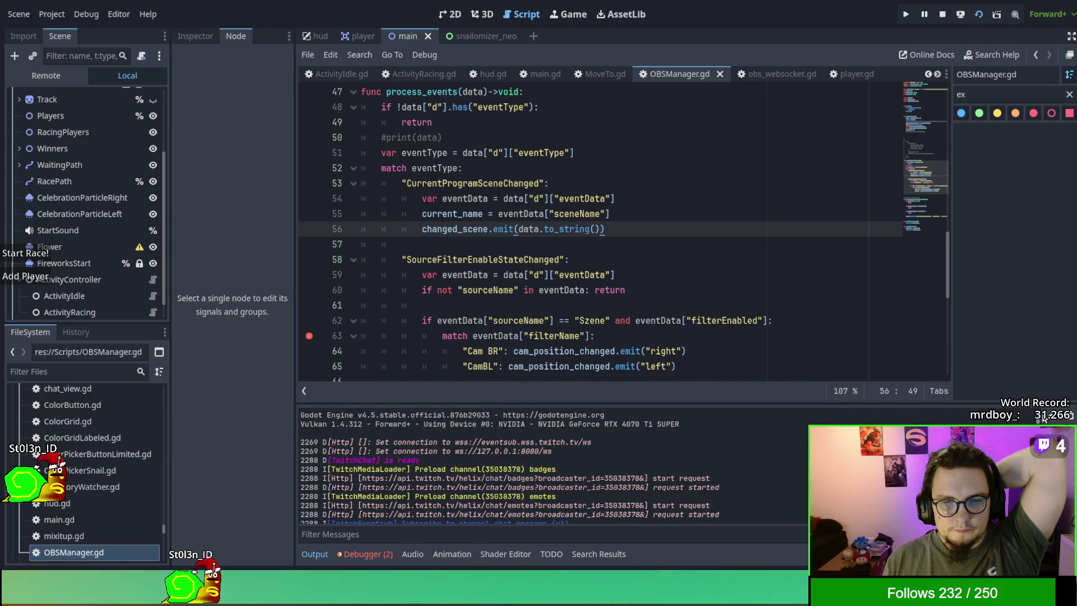
scroll(467, 466, "down", 3)
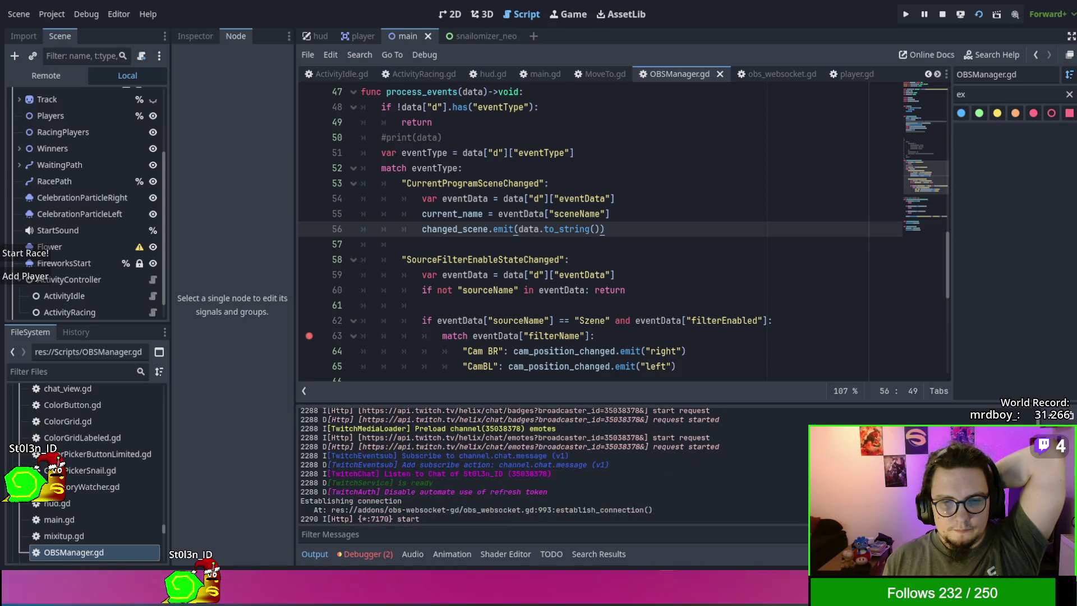
scroll(466, 466, "down", 3)
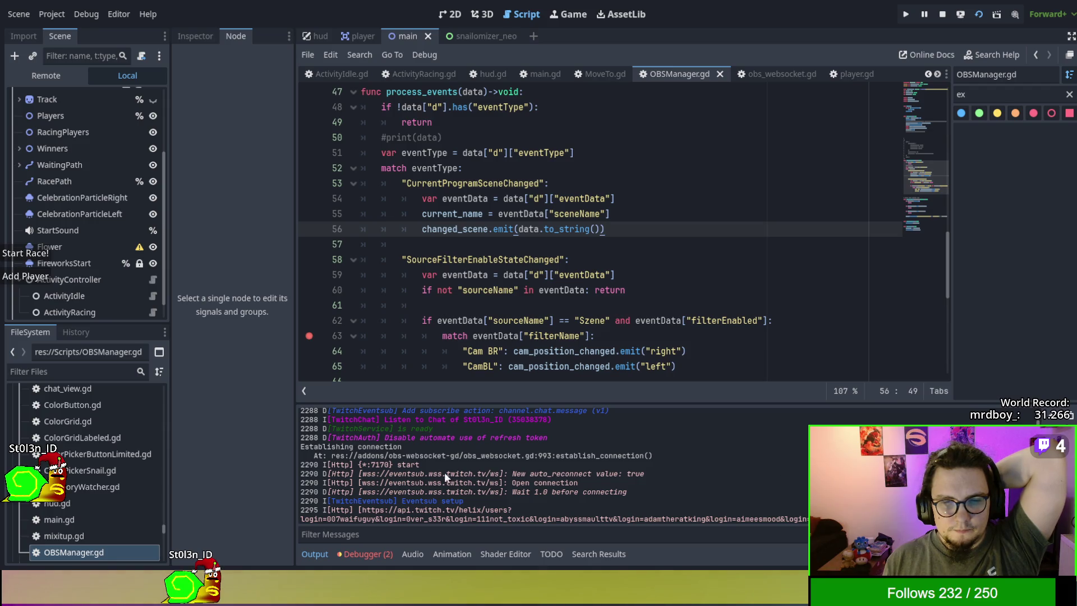
left_click_drag(395, 456, 650, 457)
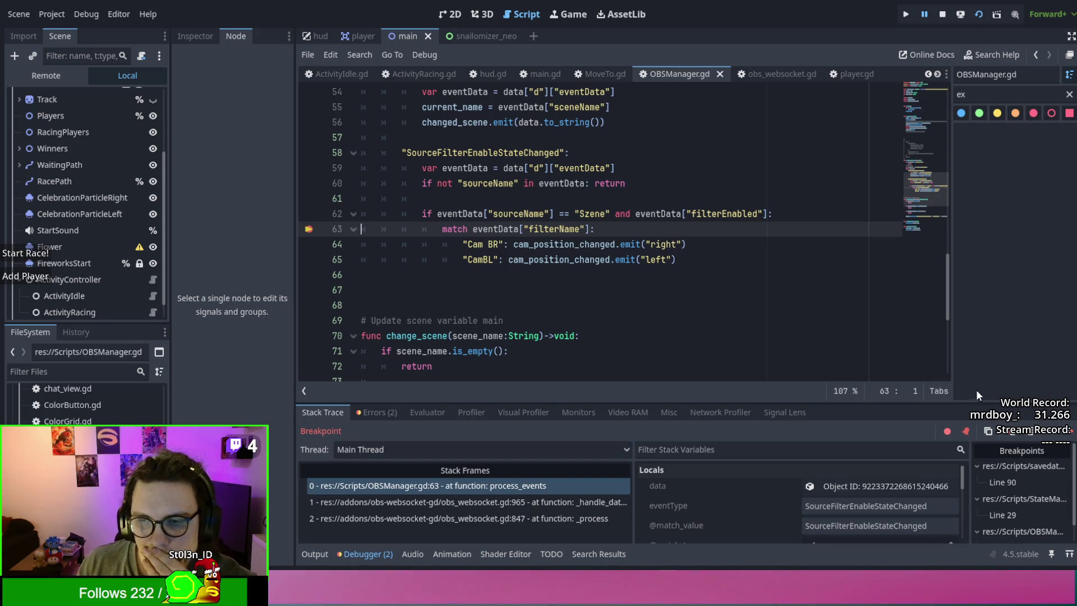
Step: Step over to line 65's CamBL branch and show the two debugger errors
key("F10")
key("F10")
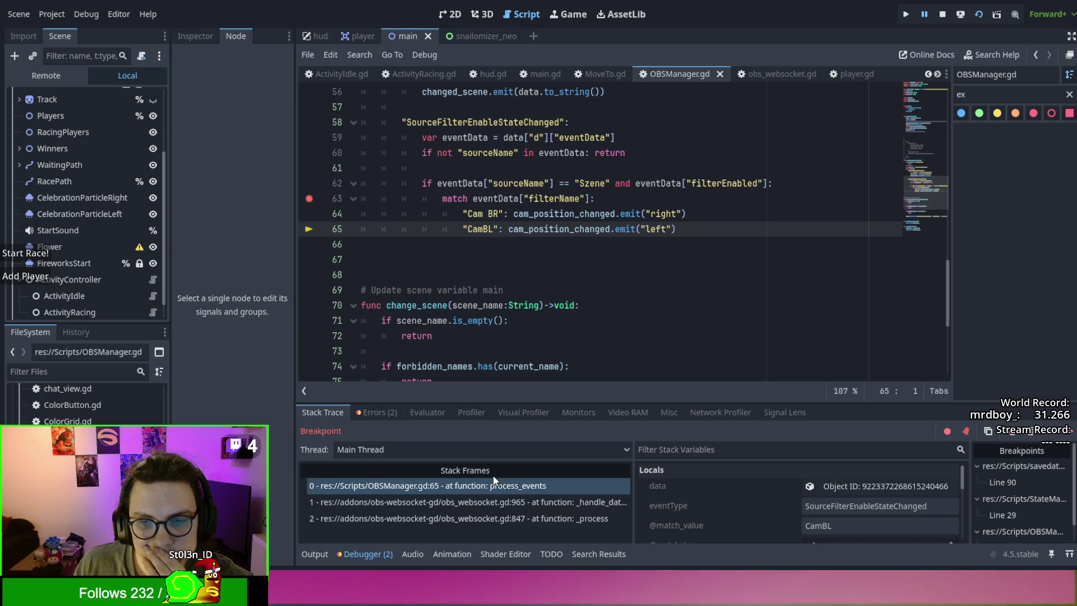
left_click(359, 414)
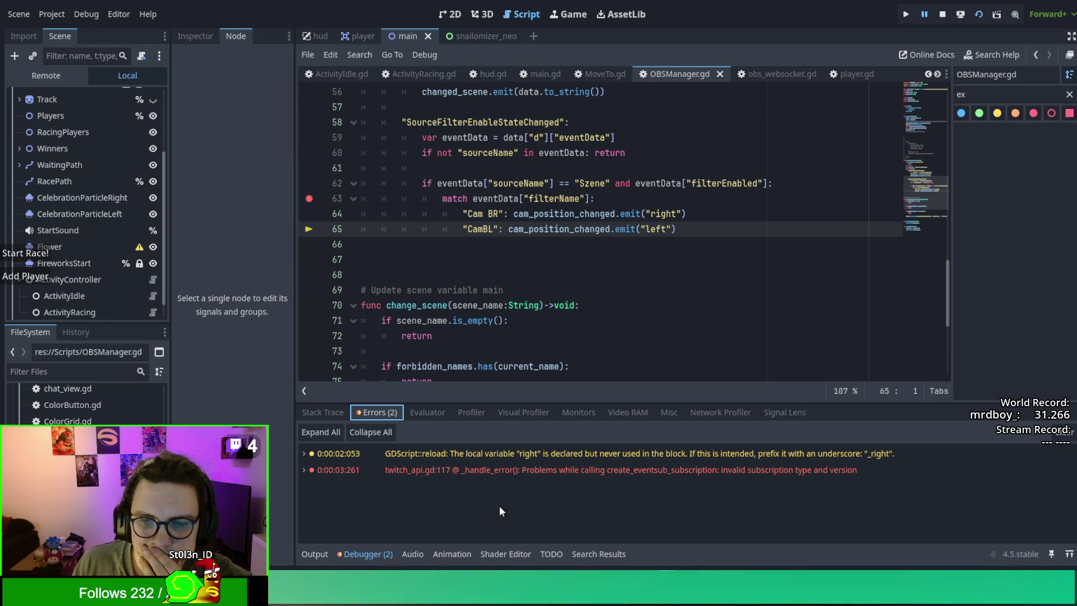
Step: Jump to main.gd's unused right variable at line 222, view line 393, then return to the Stack Trace
left_click(525, 453)
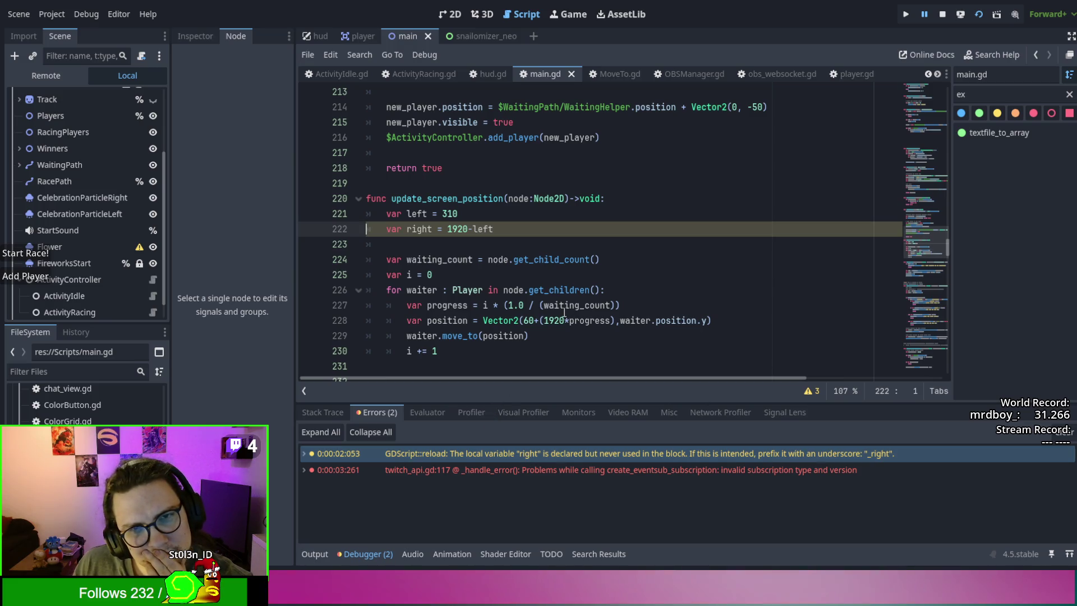
left_click(925, 365)
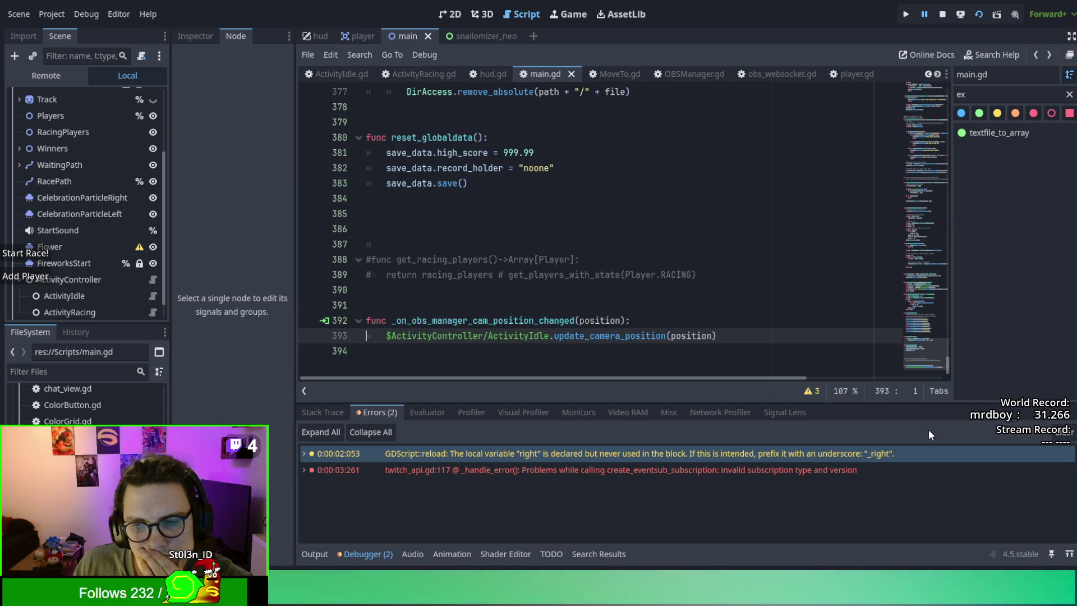
left_click(365, 554)
left_click(370, 554)
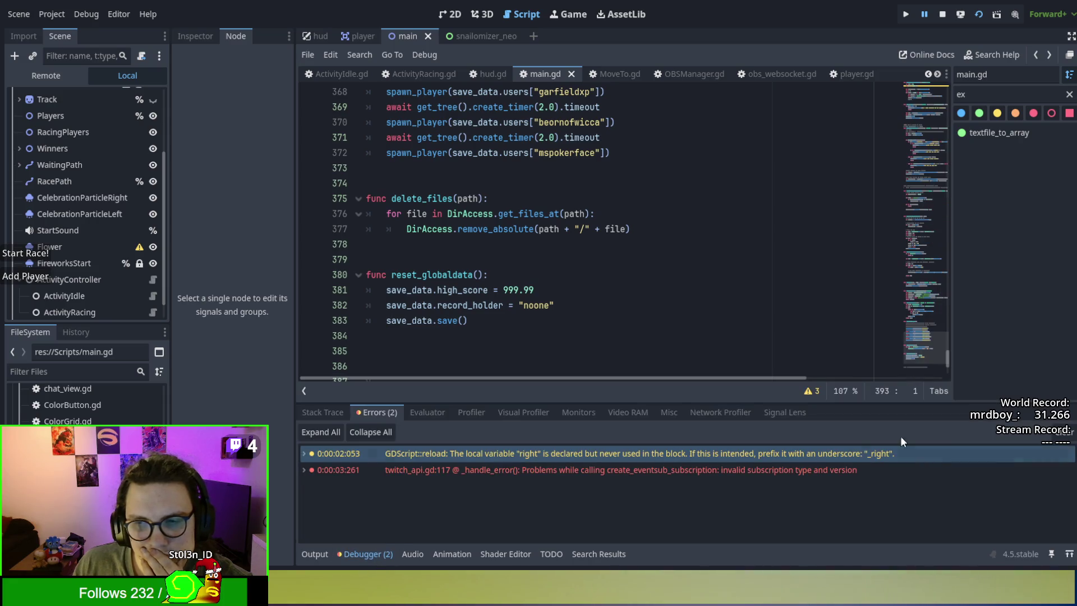
left_click(315, 415)
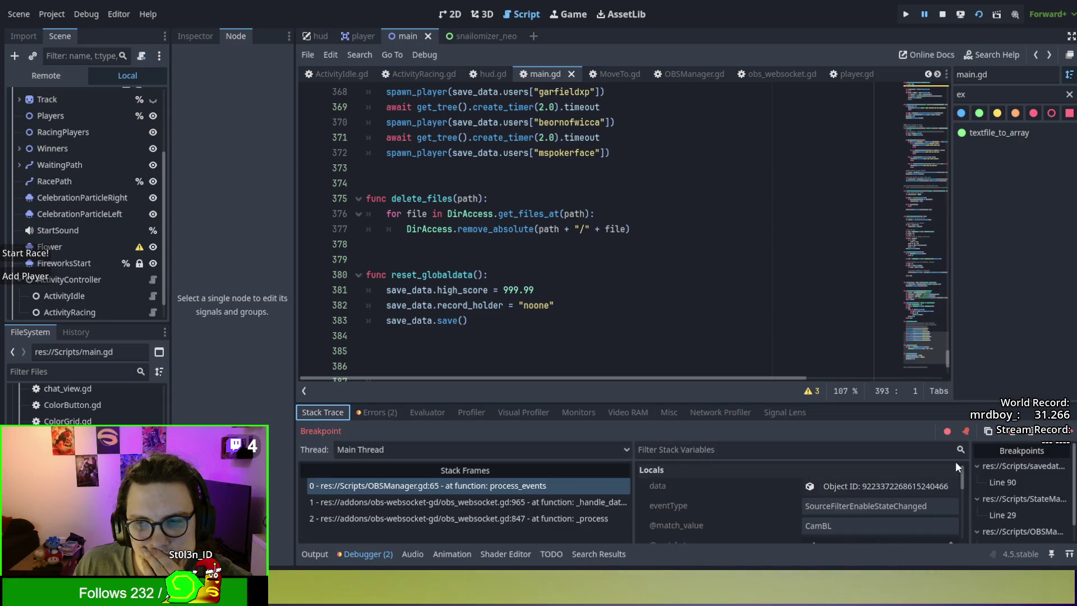
Step: Step from main.gd into update_camera_position and through the update_positions loop in ActivityIdle.gd
left_click(1009, 431)
left_click(996, 435)
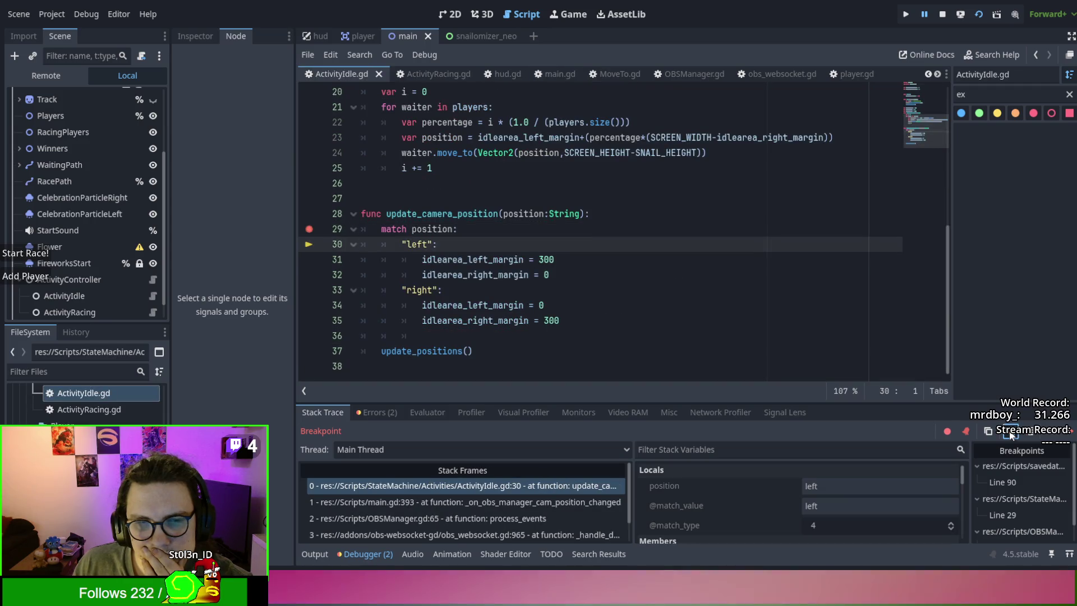
left_click(1010, 435)
left_click(1010, 435)
left_click(1009, 435)
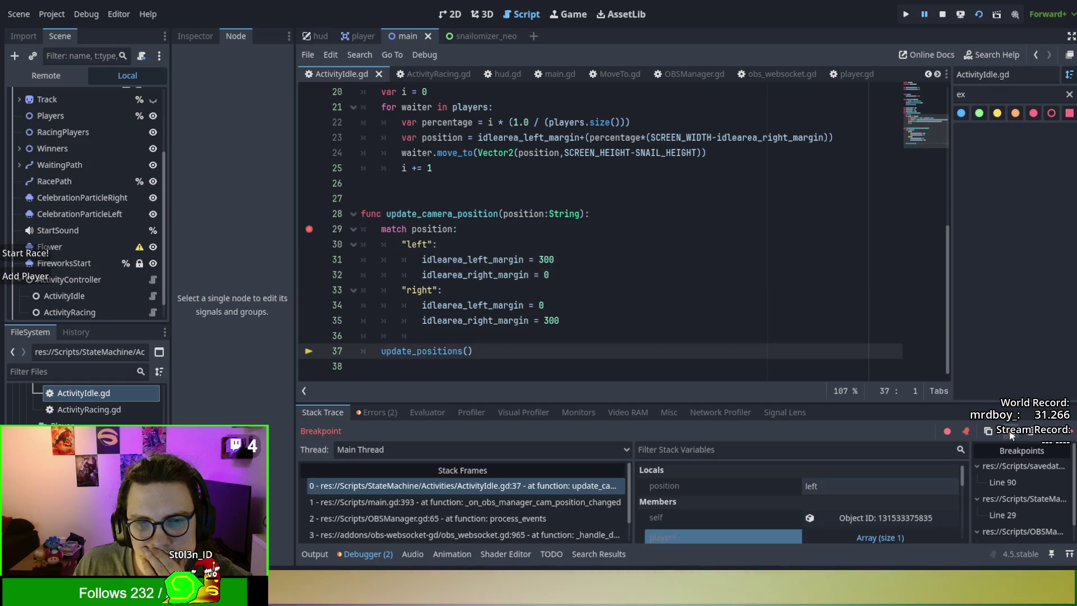
left_click(995, 435)
left_click(1010, 436)
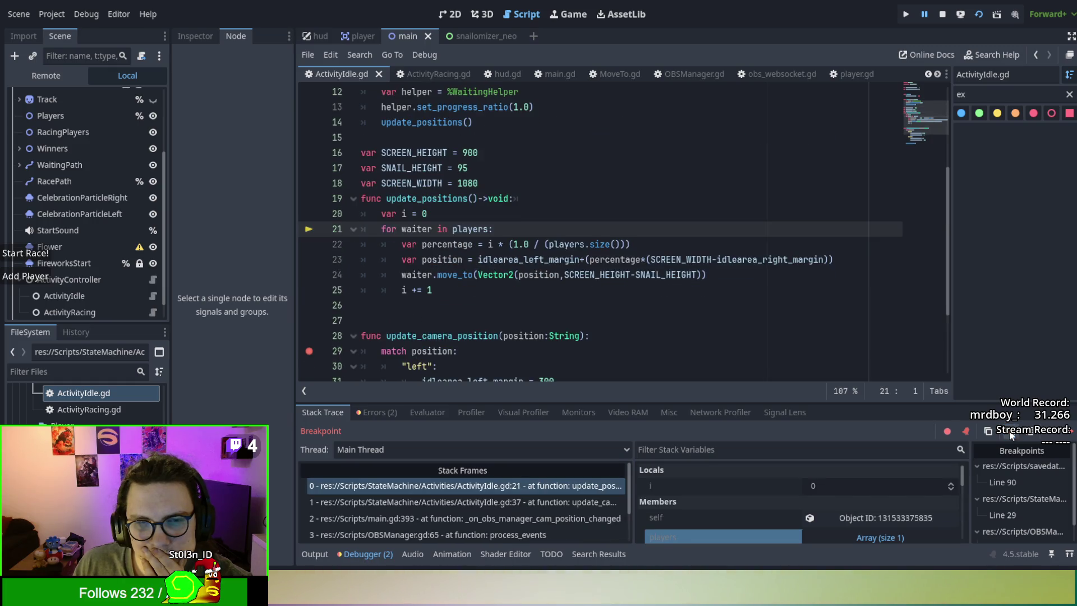
left_click(1010, 435)
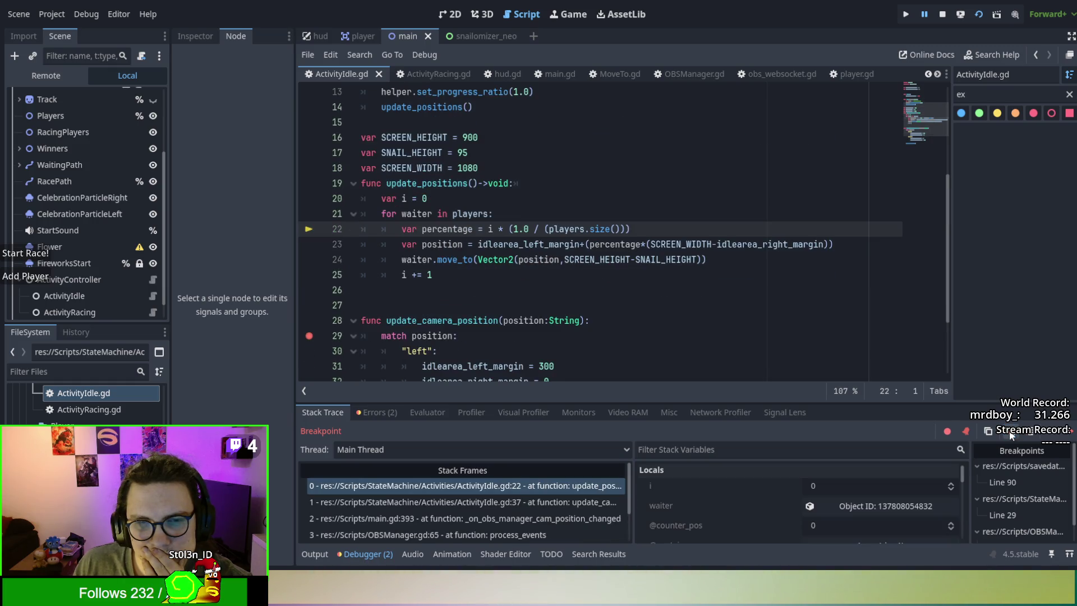
Step: Continue execution until the OBSManager.gd line 63 breakpoint pauses again
left_click(1070, 430)
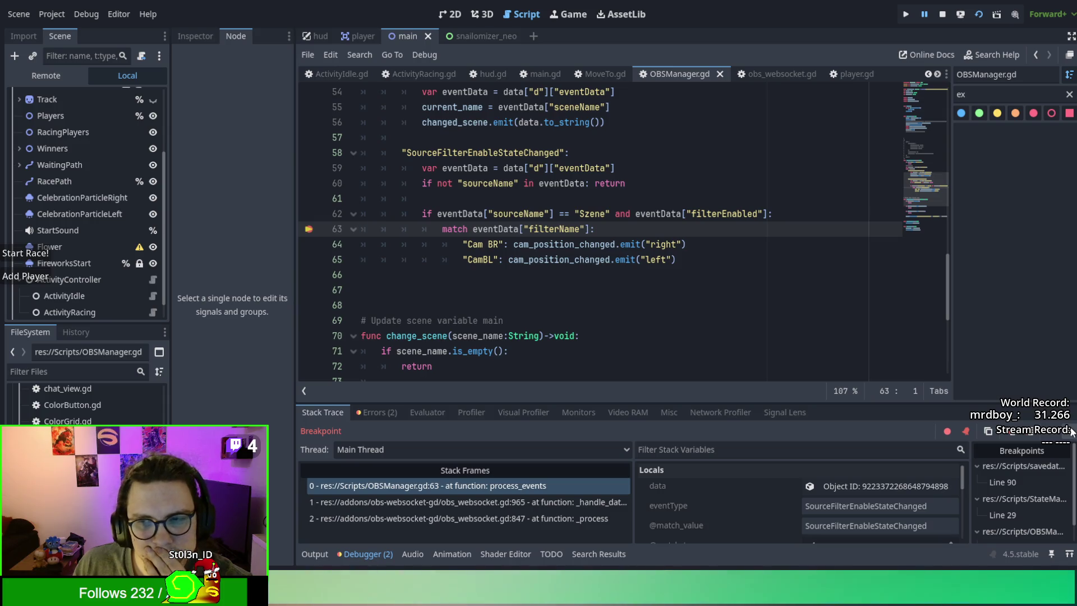
left_click(1070, 431)
left_click(1070, 431)
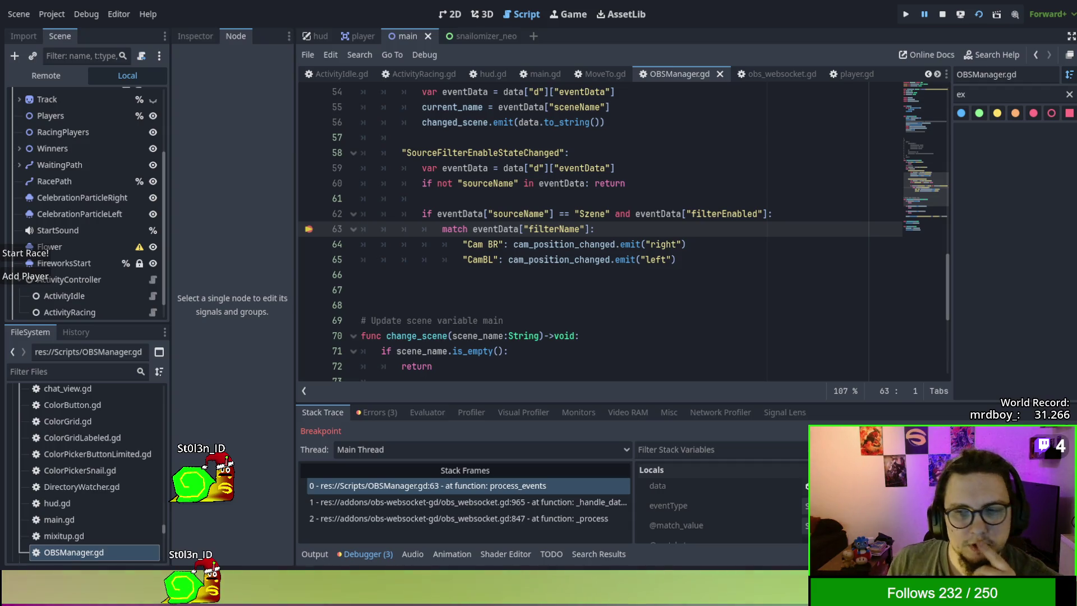
Step: Resume past the line 63 breakpoint, remove it, and show obs_websocket.gd's op-code match
key("F12")
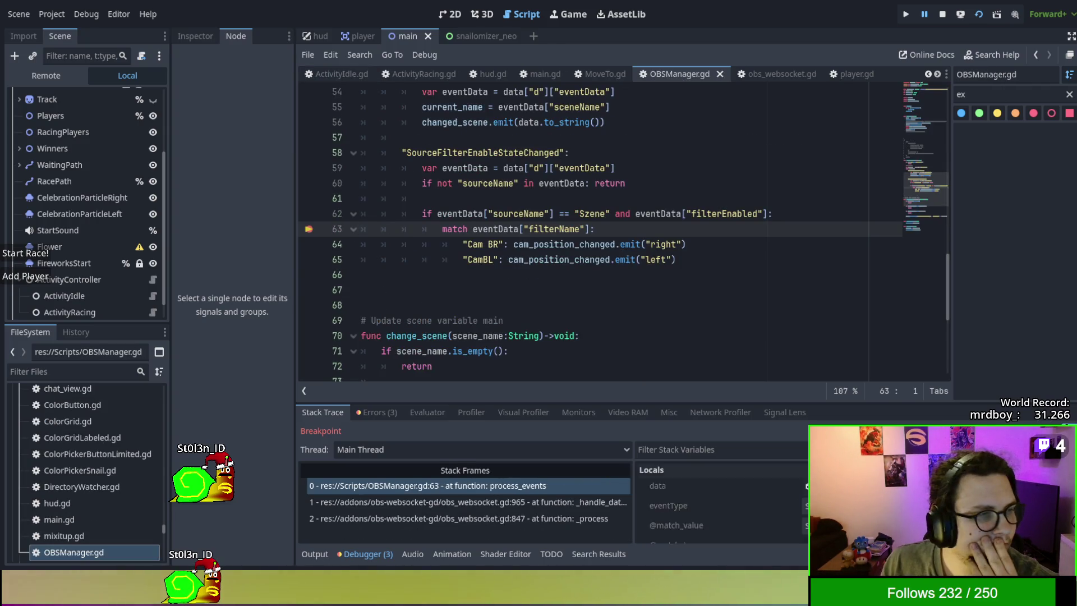
key("F12")
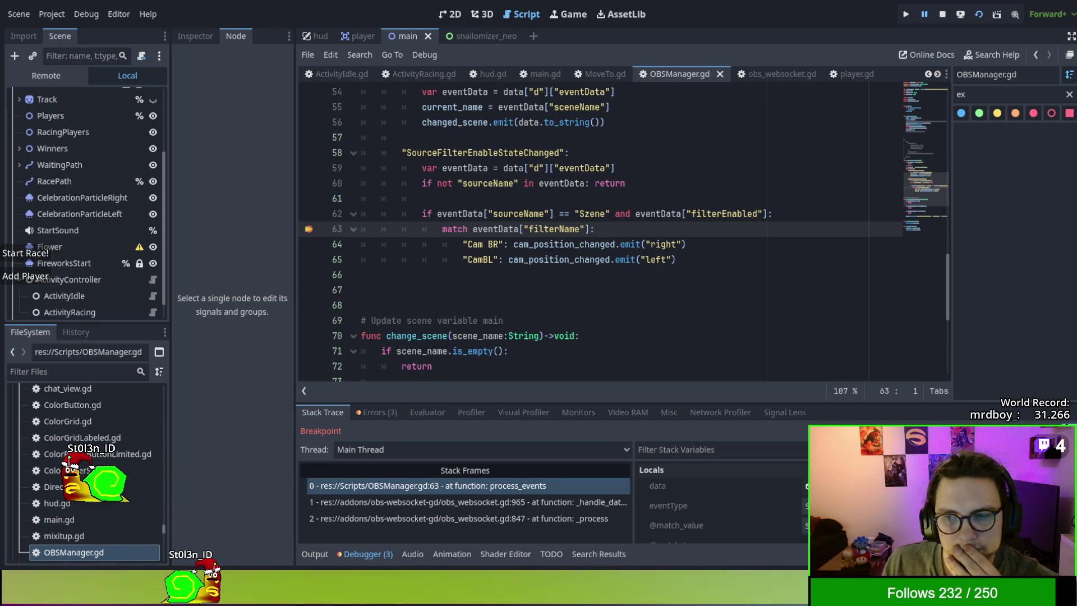
key("F12")
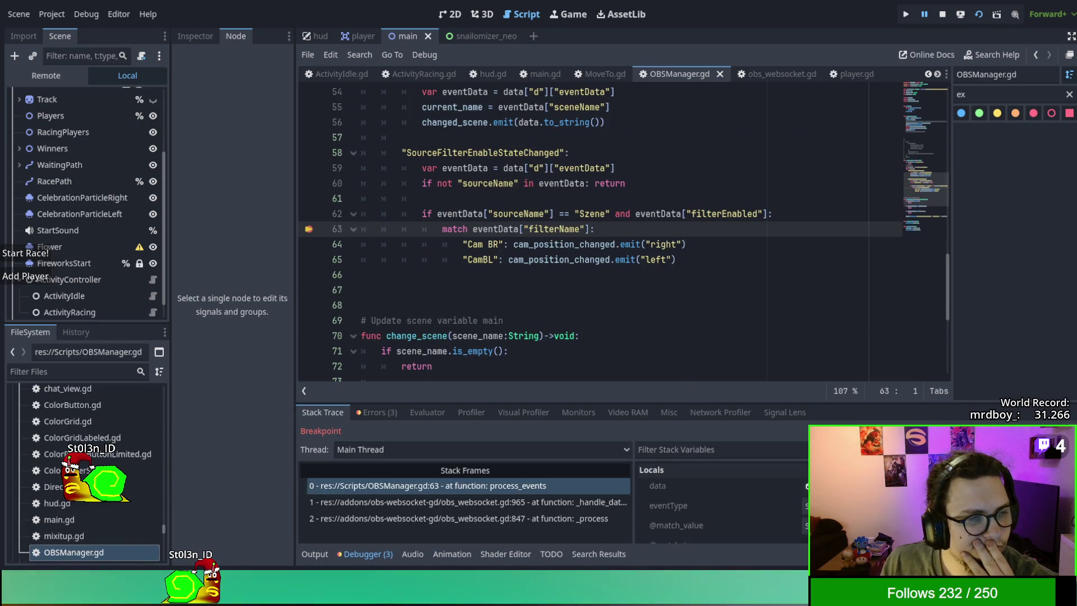
key("F12")
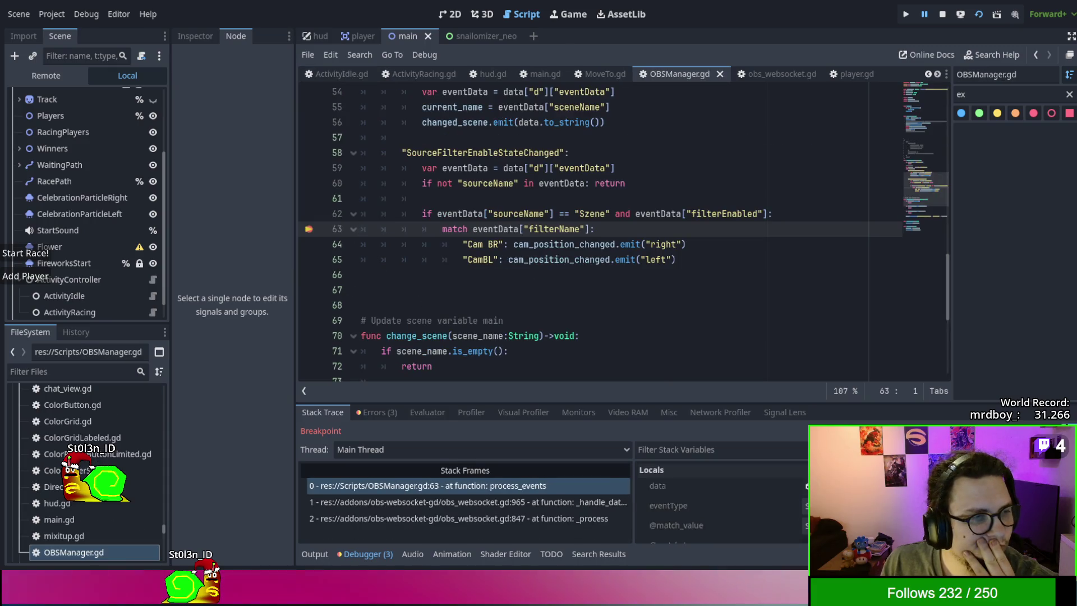
key("F12")
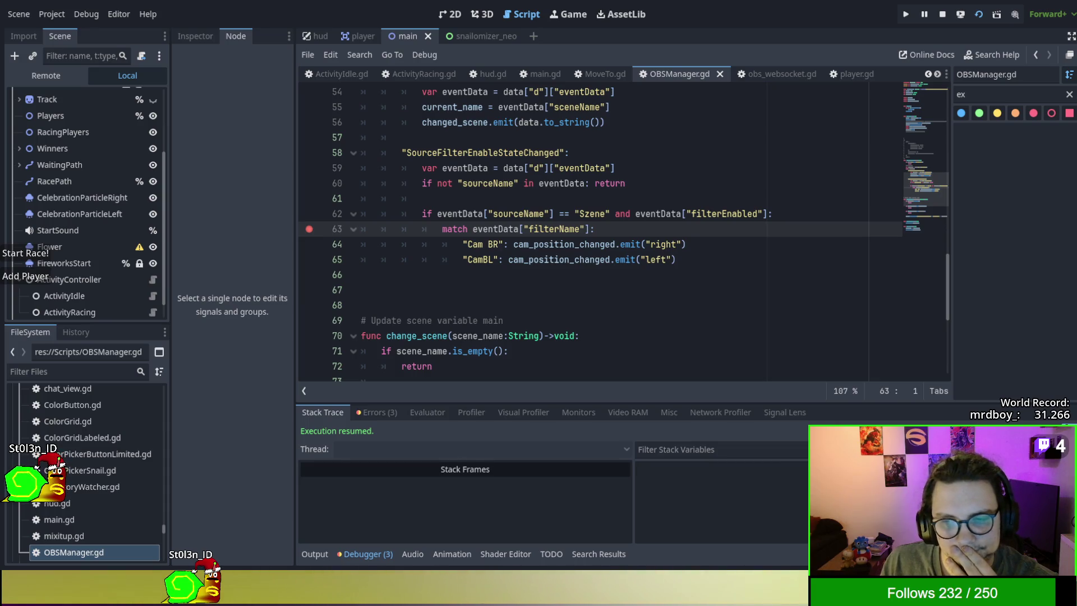
left_click(309, 229)
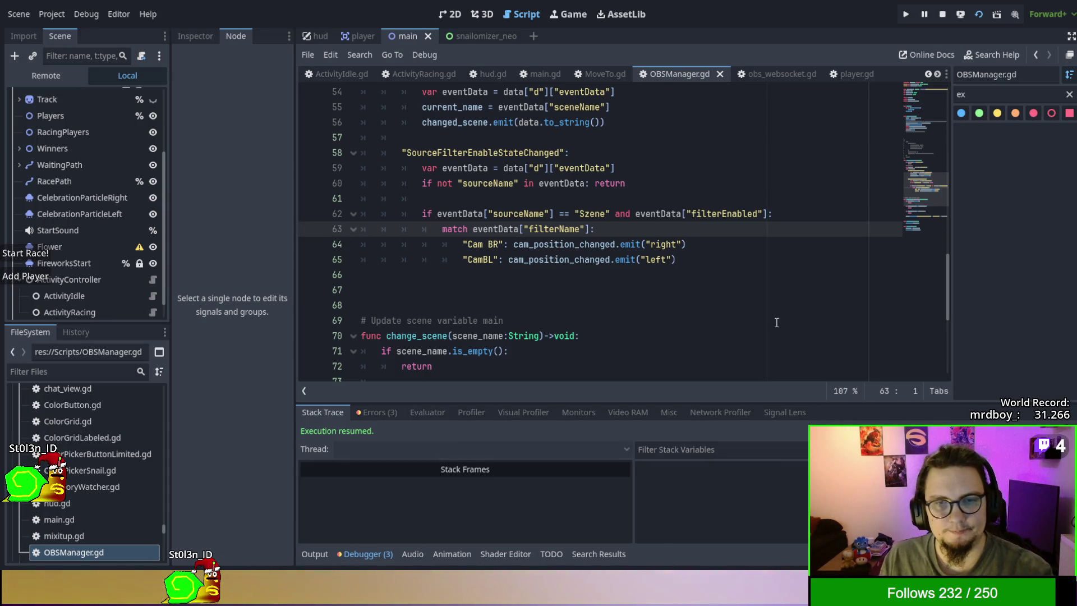
left_click(769, 76)
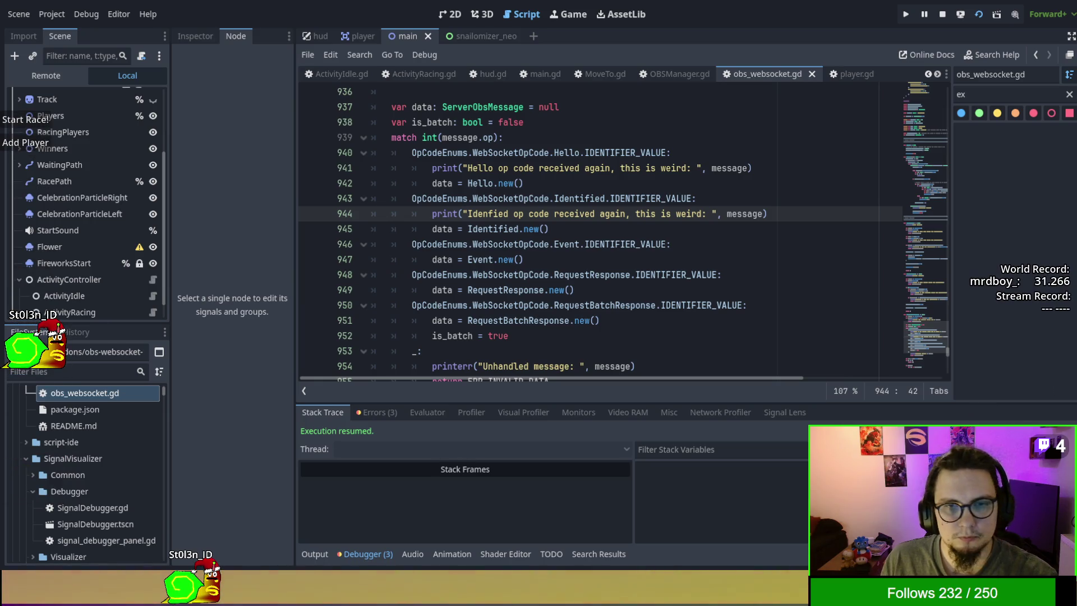
Step: Return to the OBSManager.gd script and scroll up through it
left_click(676, 74)
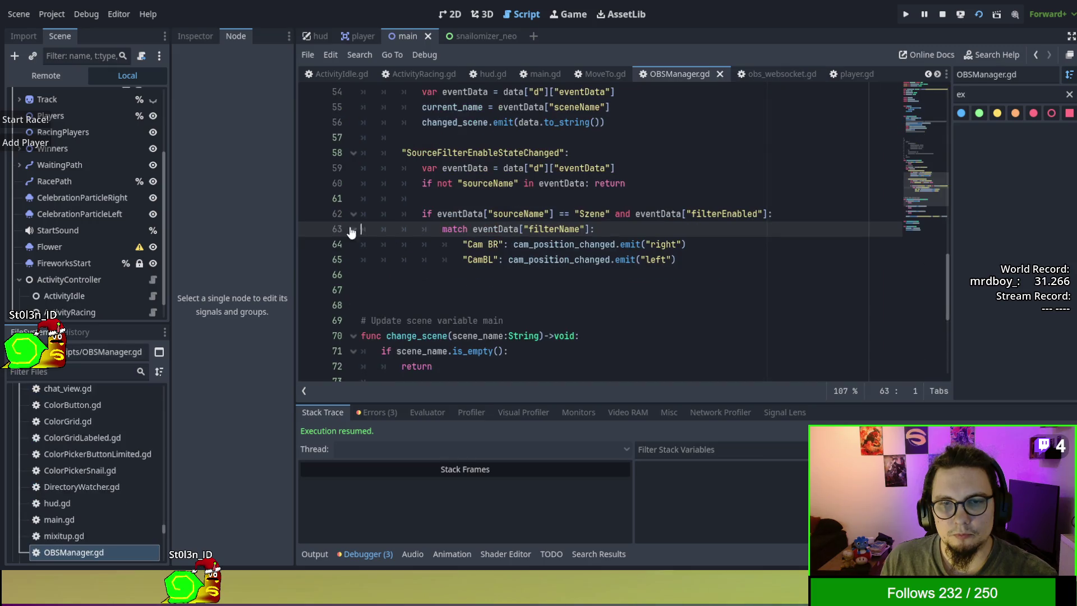
scroll(344, 224, "up", 3)
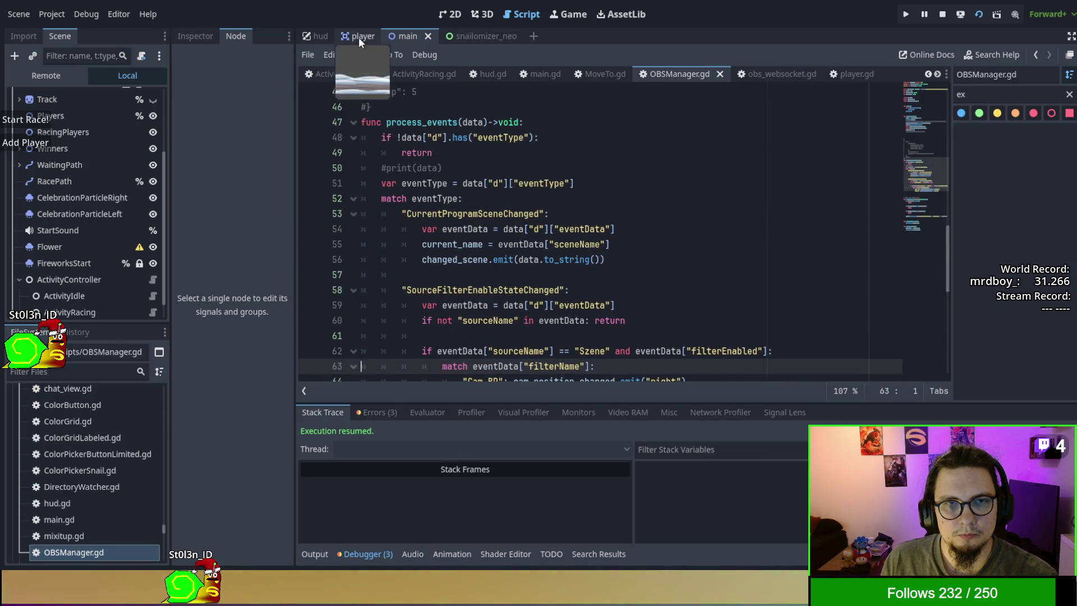
mouse_move(348, 32)
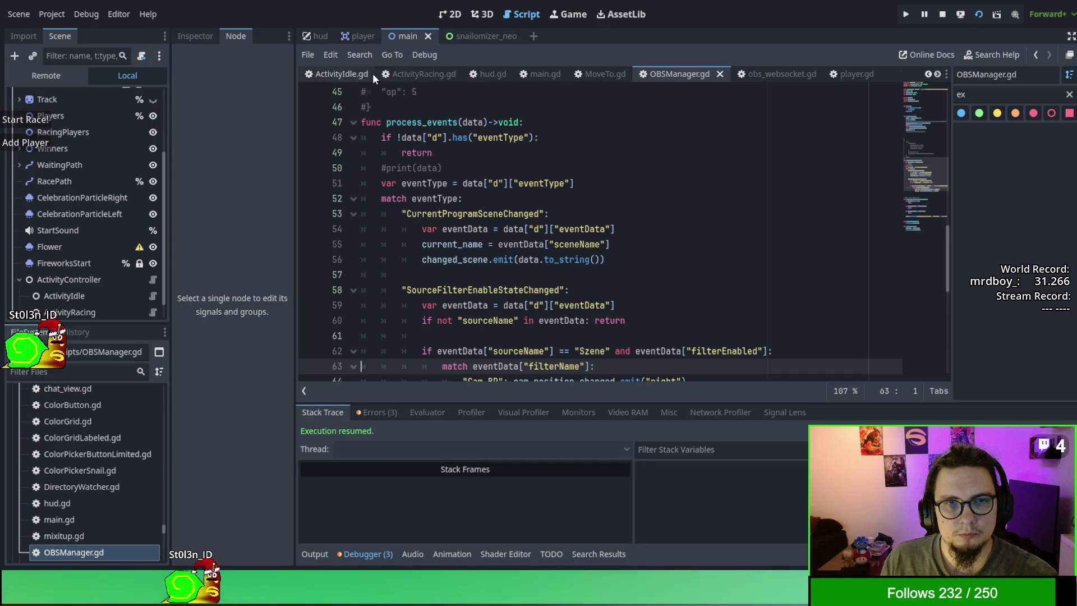
scroll(373, 73, "up", 1)
Step: Show ActivityIdle.gd at update_camera_position and restart the game so it reconnects to OBS
left_click(412, 76)
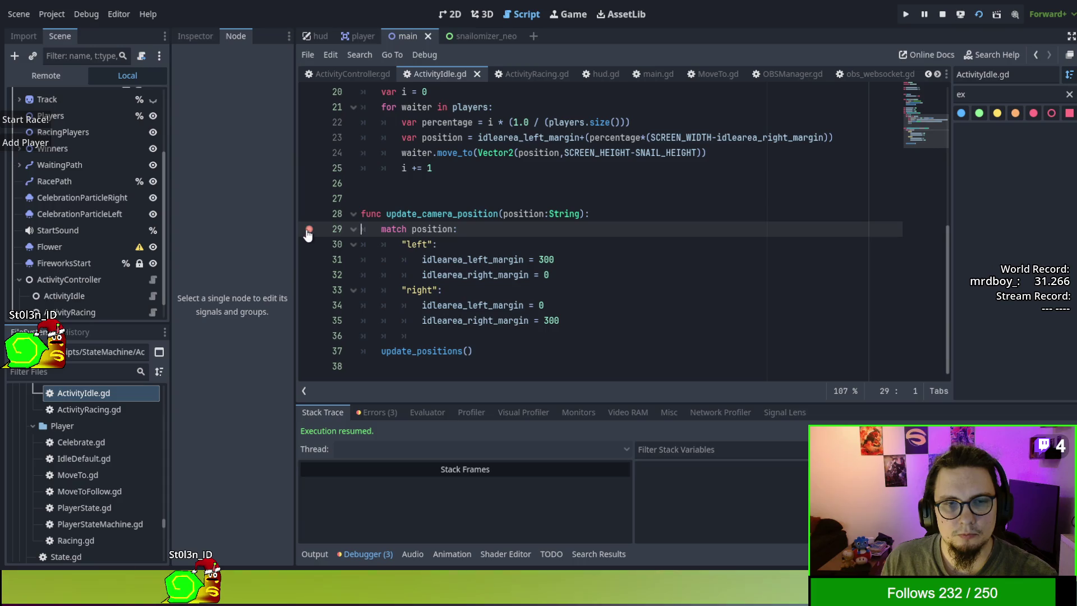
scroll(337, 232, "up", 3)
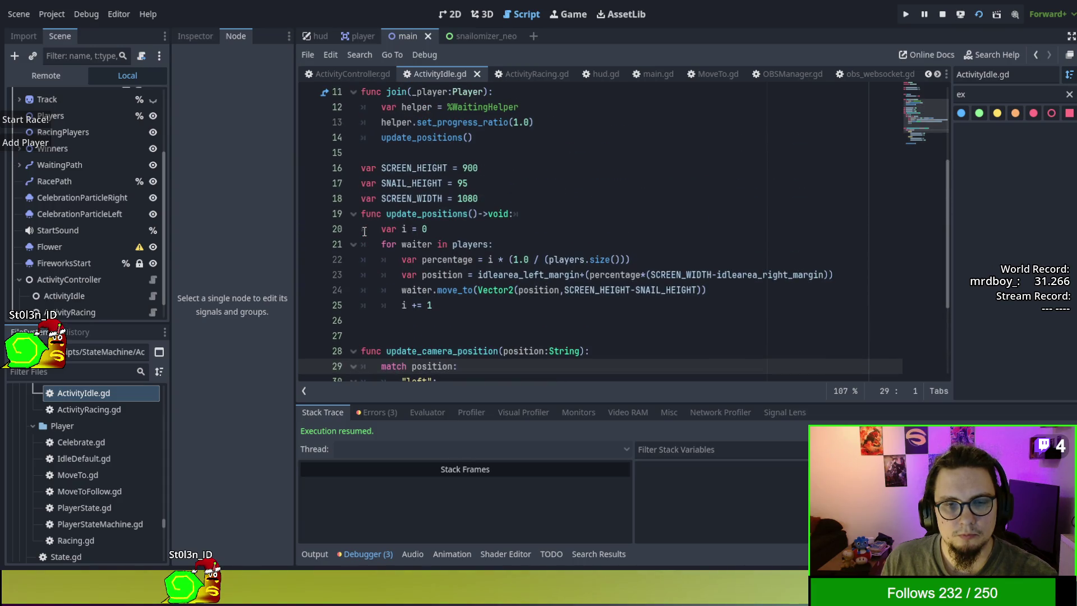
scroll(359, 239, "down", 1)
key("F5")
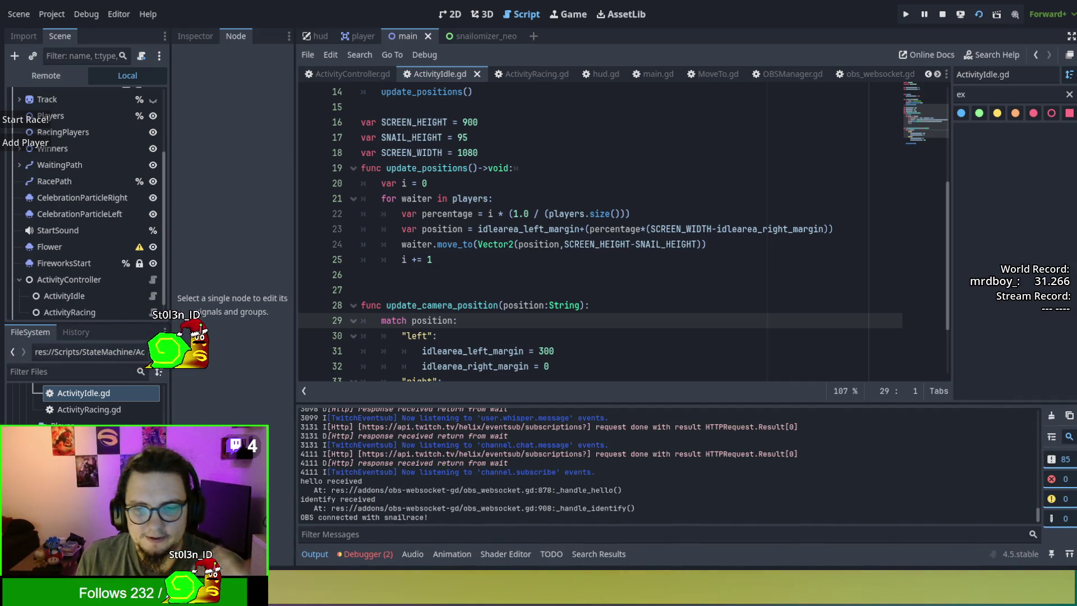
Step: Look over ActivityIdle.gd, select the 300 margin on line 31, then move to blank line 27
scroll(565, 294, "down", 2)
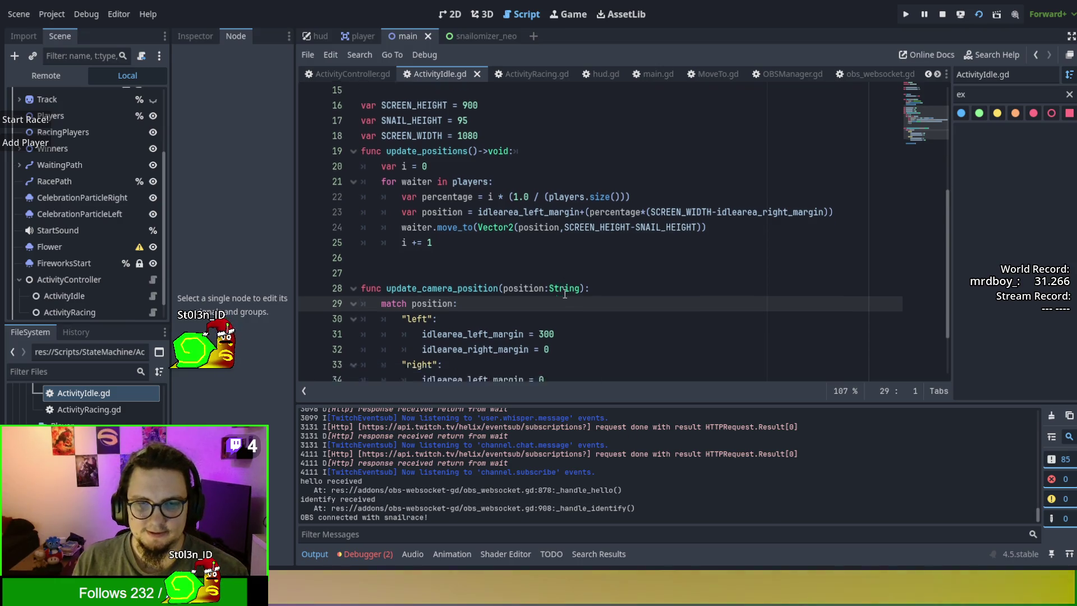
scroll(565, 294, "up", 4)
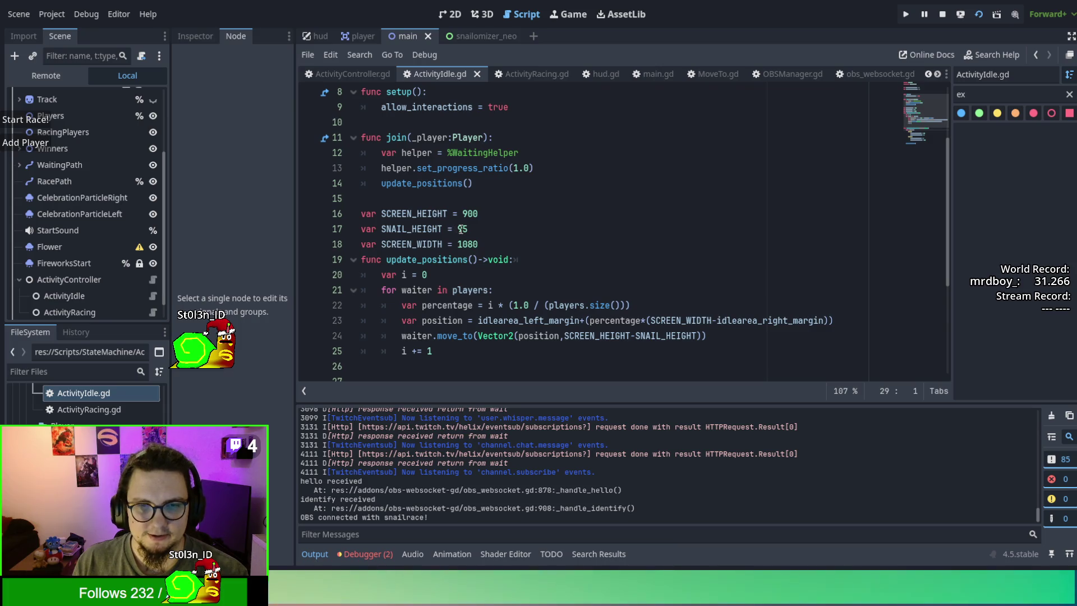
scroll(603, 282, "up", 1)
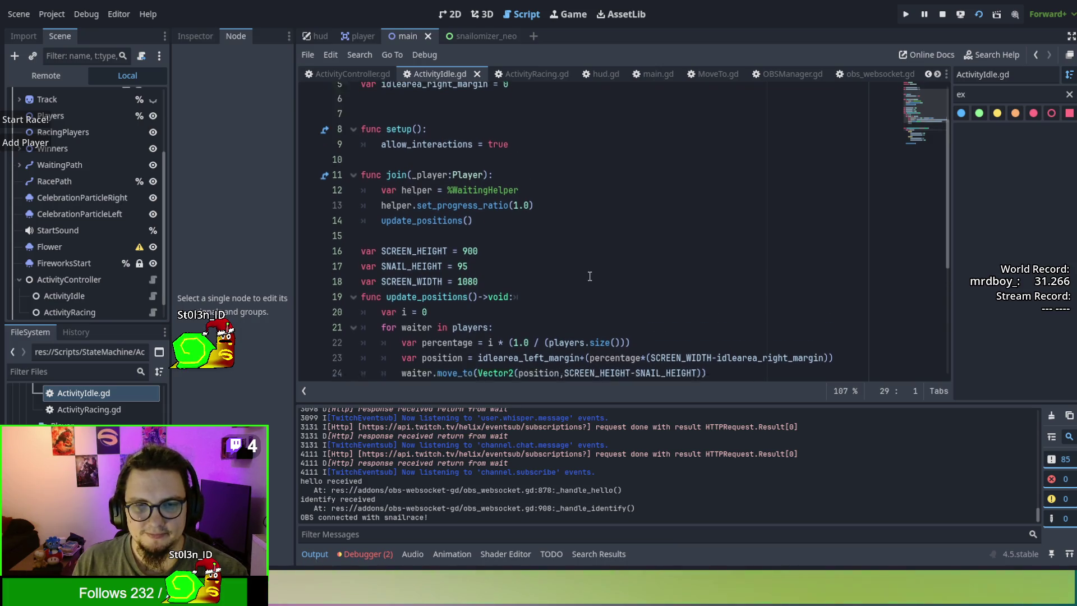
scroll(580, 287, "down", 1)
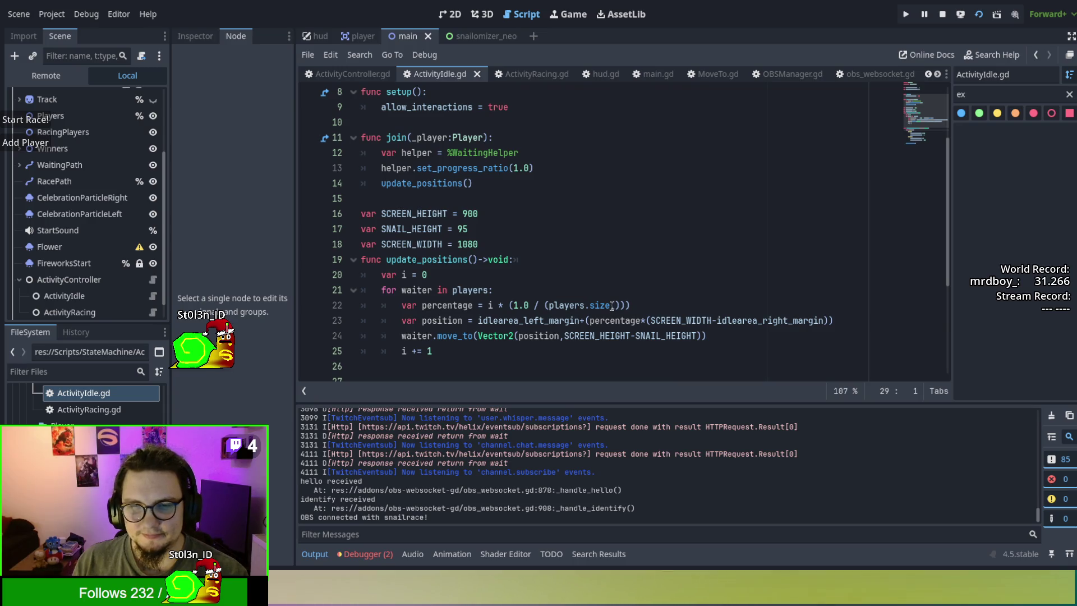
scroll(564, 270, "down", 4)
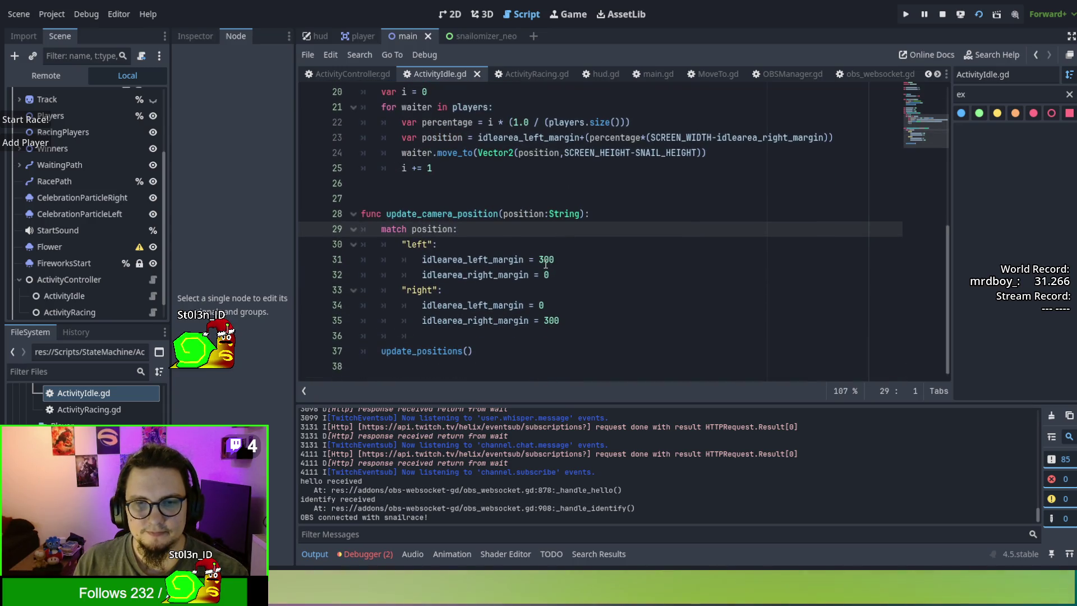
double_click(545, 259)
left_click(405, 198)
type("var s")
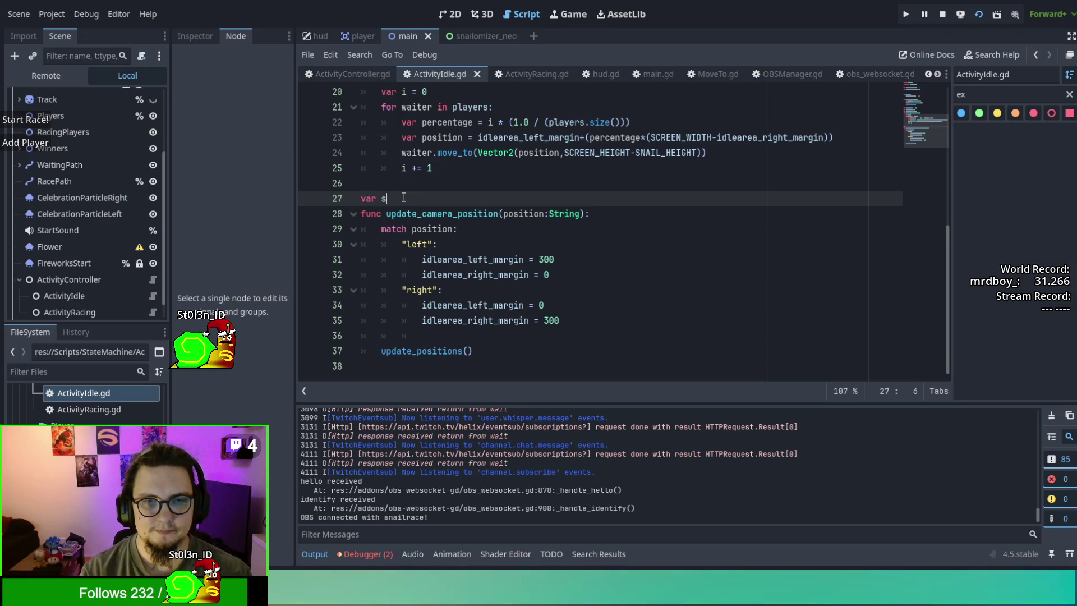
Step: Declare SNAIL_WIDTH on line 27 and use it for the 300 margins on lines 31 and 35
key("BackSpace")
type("SNAAIL")
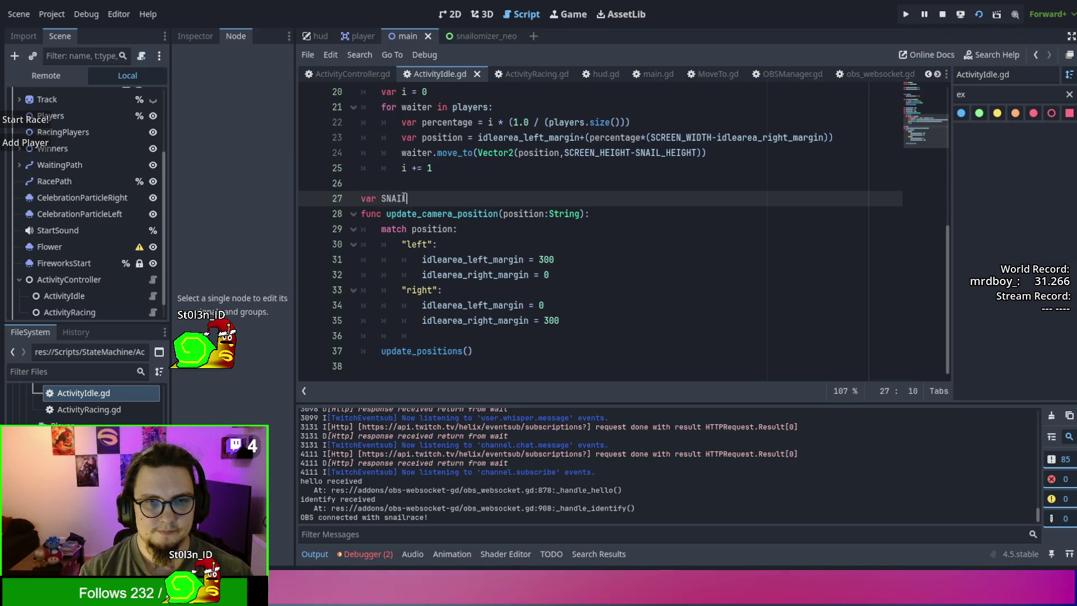
type("_WIDTH = 300")
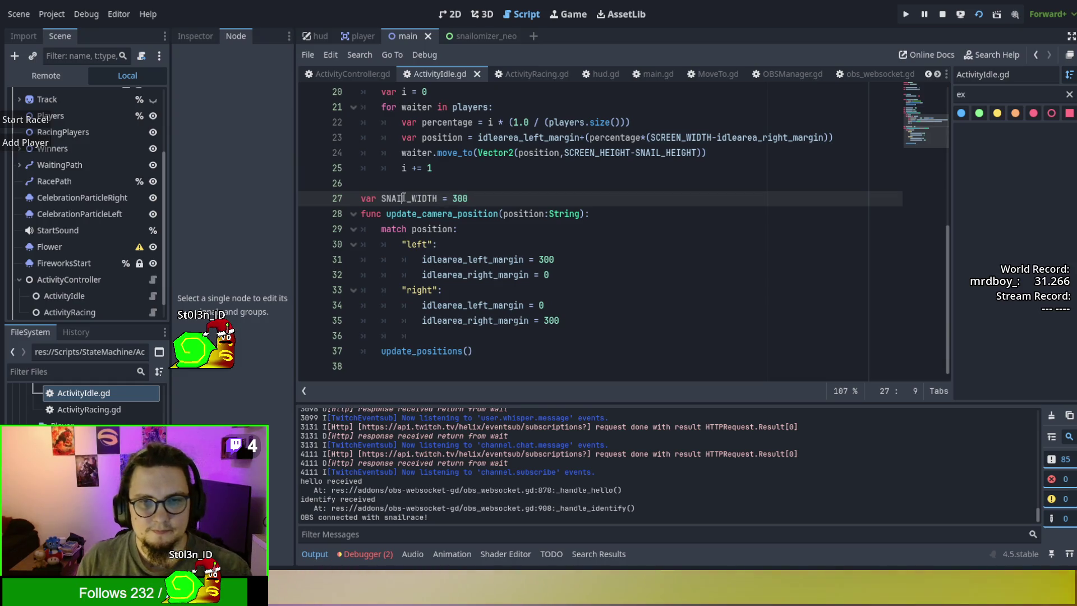
double_click(548, 261)
type("SNAIL_WIDTH")
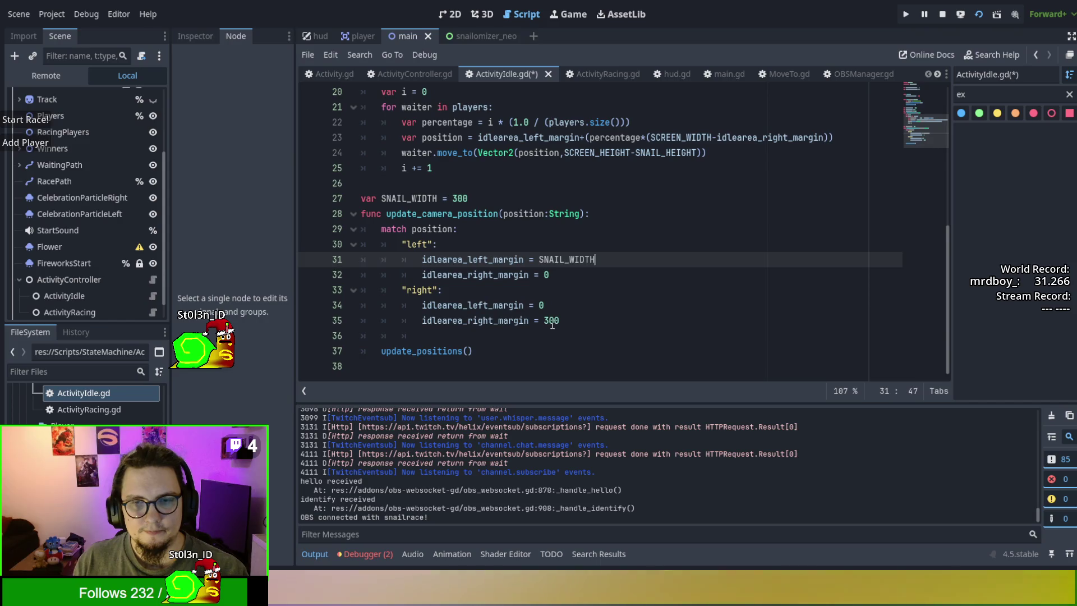
double_click(551, 321)
type("SNAIL_WIDTH")
Step: Set SNAIL_WIDTH to 500, save and run the game, and add more player snails
left_click(456, 199)
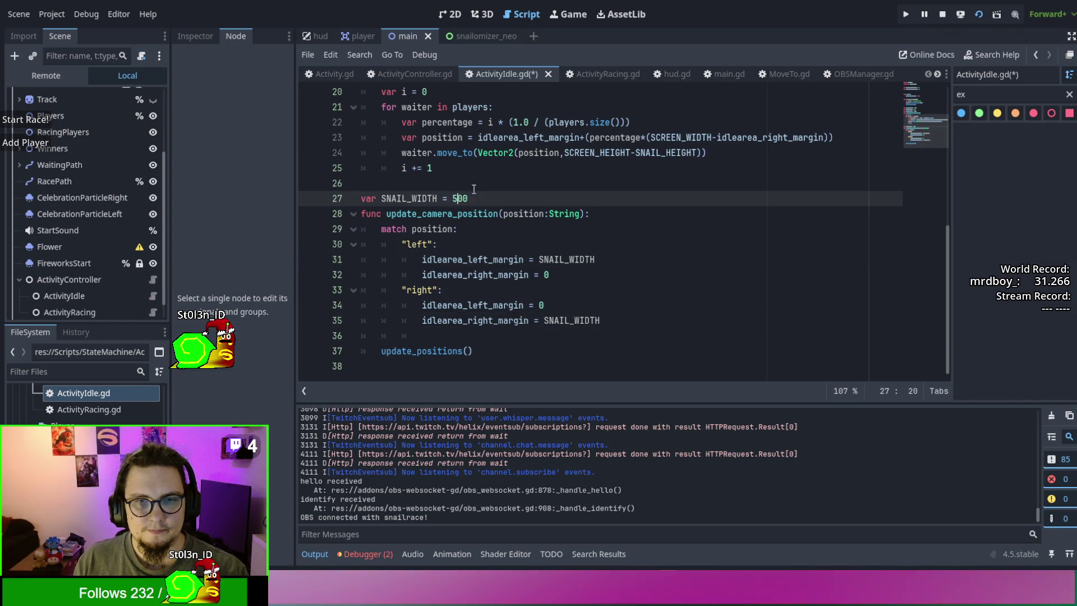
key("F5")
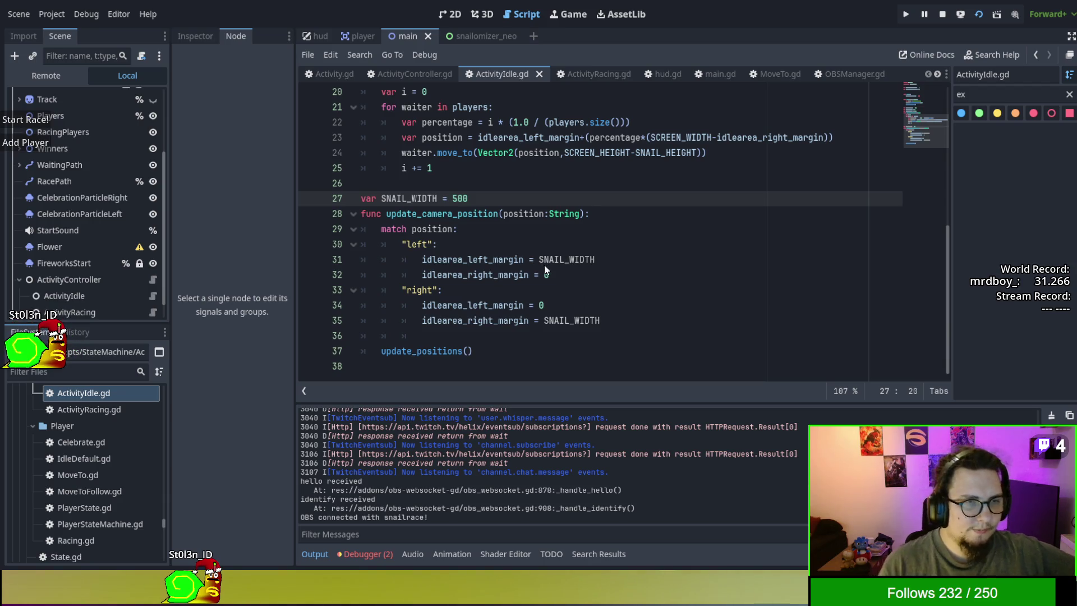
left_click(40, 145)
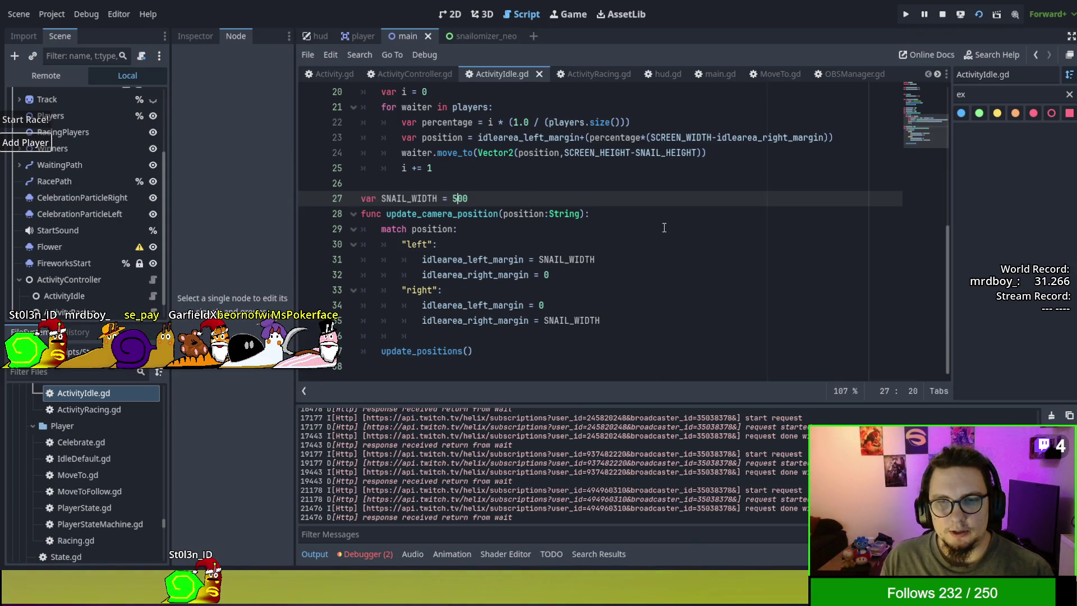
Step: Move -idlearea_right_margin outside the (SCREEN_WIDTH) brackets on line 23, then save and relaunch
scroll(664, 227, "up", 3)
double_click(740, 271)
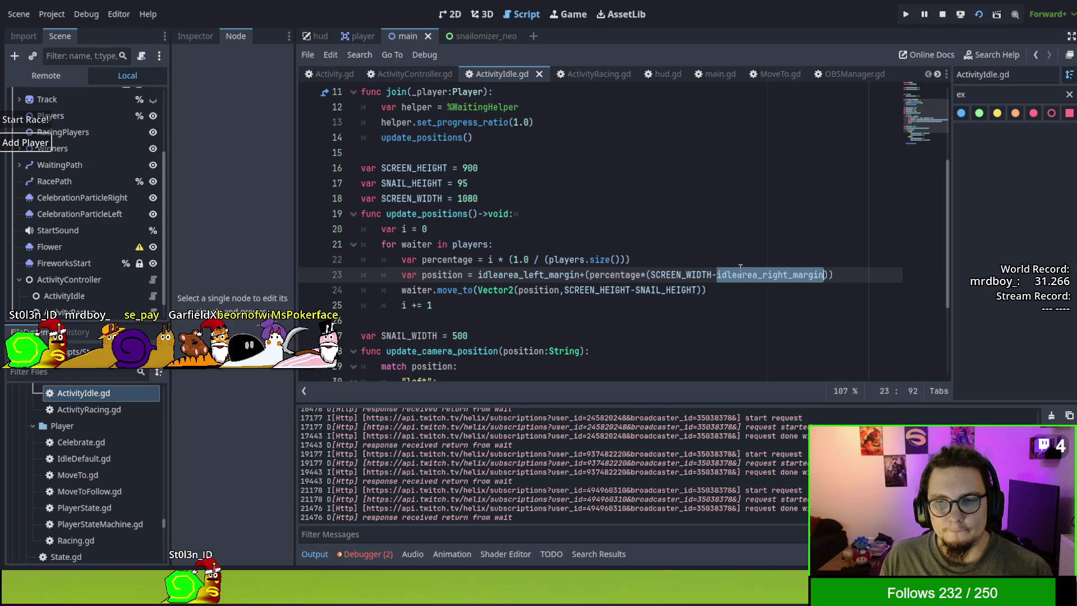
left_click(713, 273)
left_click_drag(810, 271, 827, 274)
key("ctrl+c")
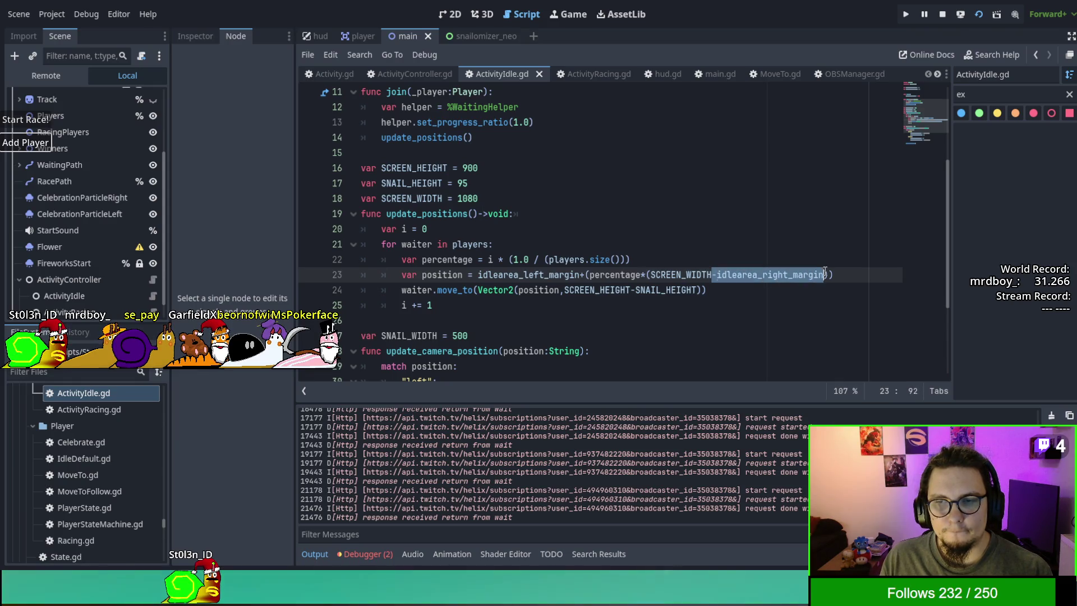
key("BackSpace")
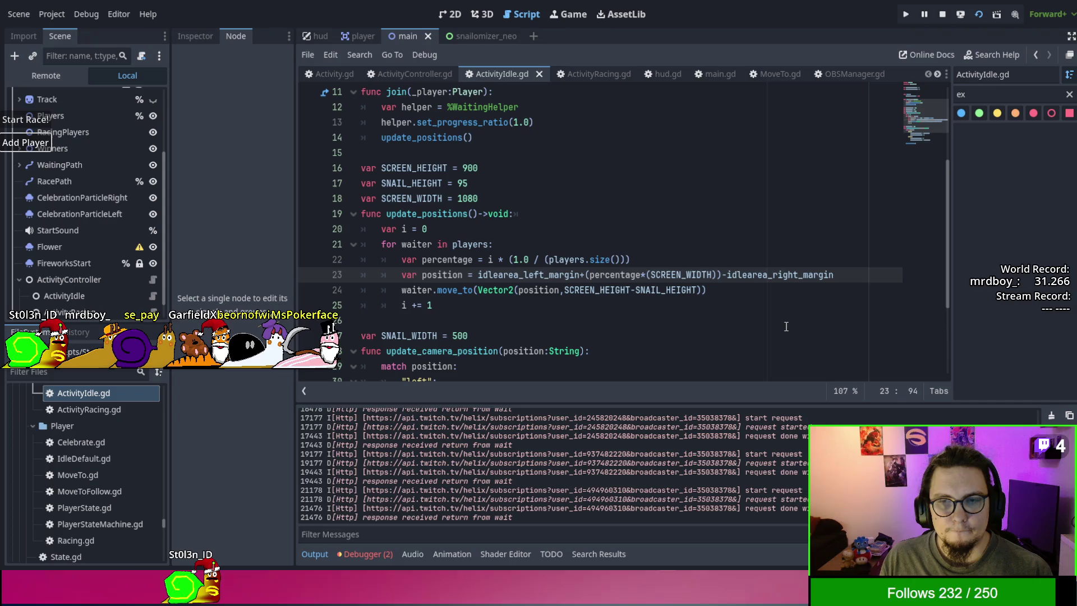
left_click(786, 325)
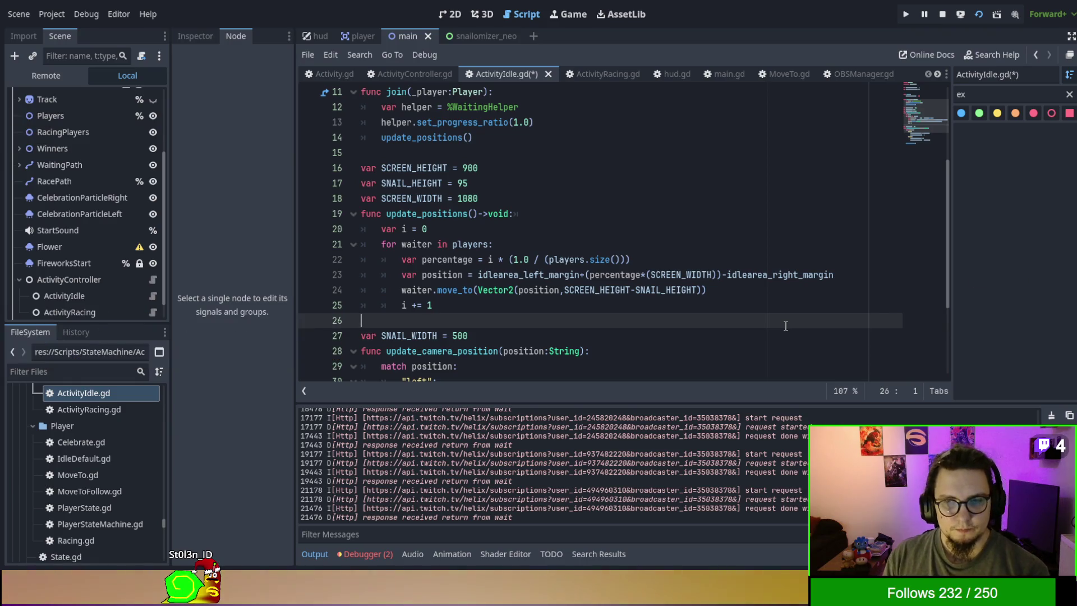
key("F5")
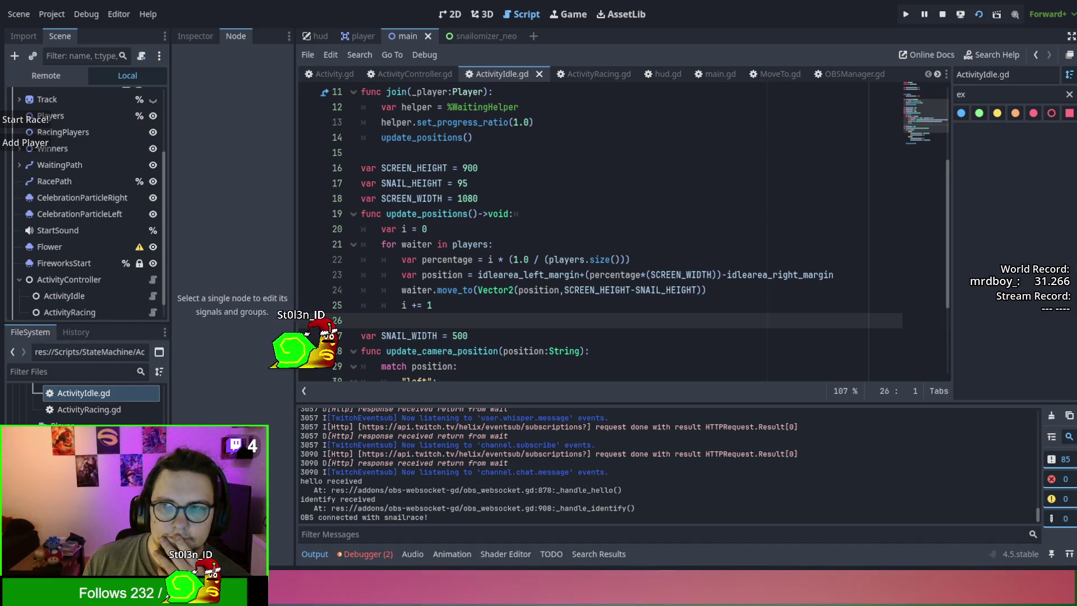
Step: Stop the game and paste -idlearea_right_margin right after SCREEN_WIDTH inside line 23's parentheses
key("F8")
left_click(728, 274)
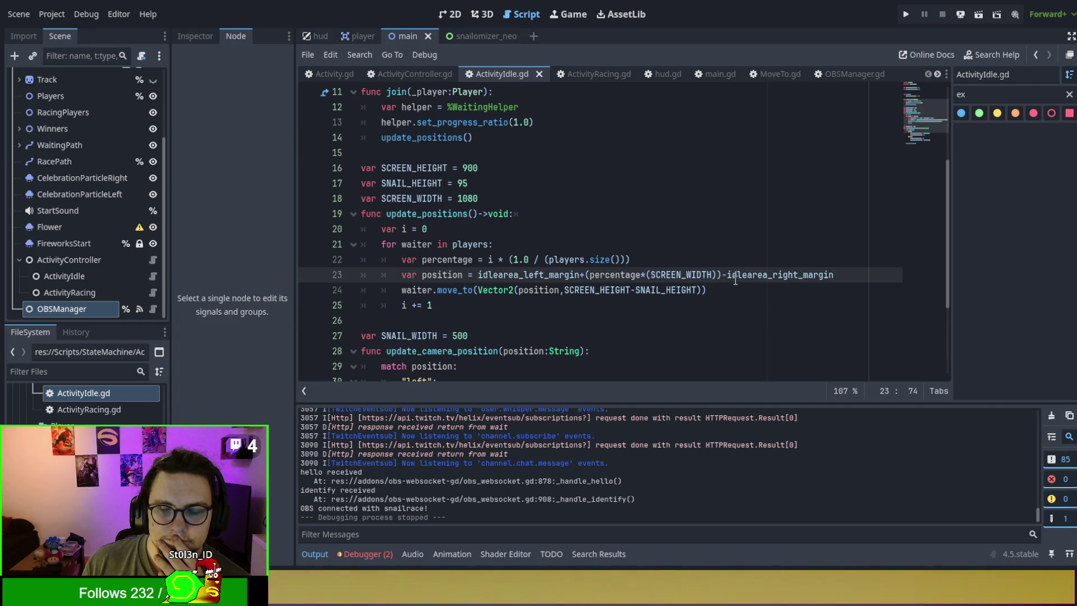
left_click(732, 295)
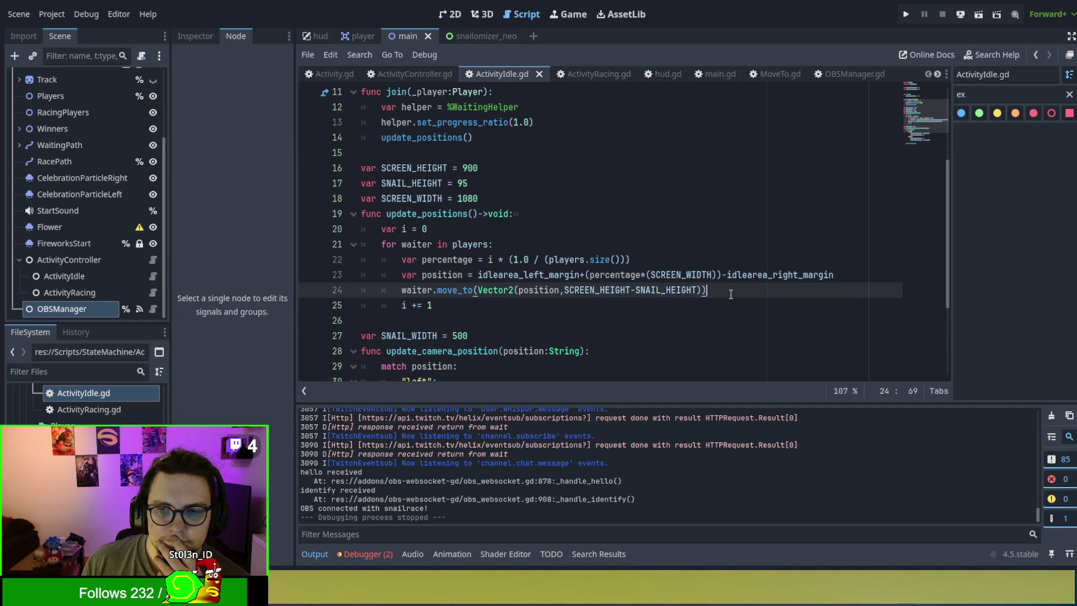
left_click(763, 276)
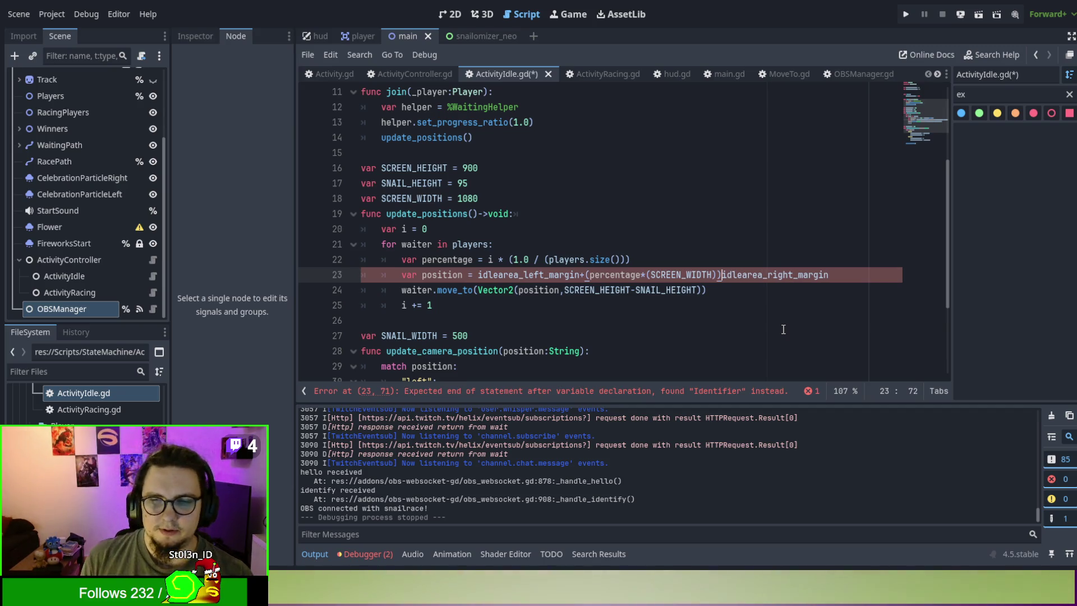
key("Left")
key("Left")
key("ctrl+v")
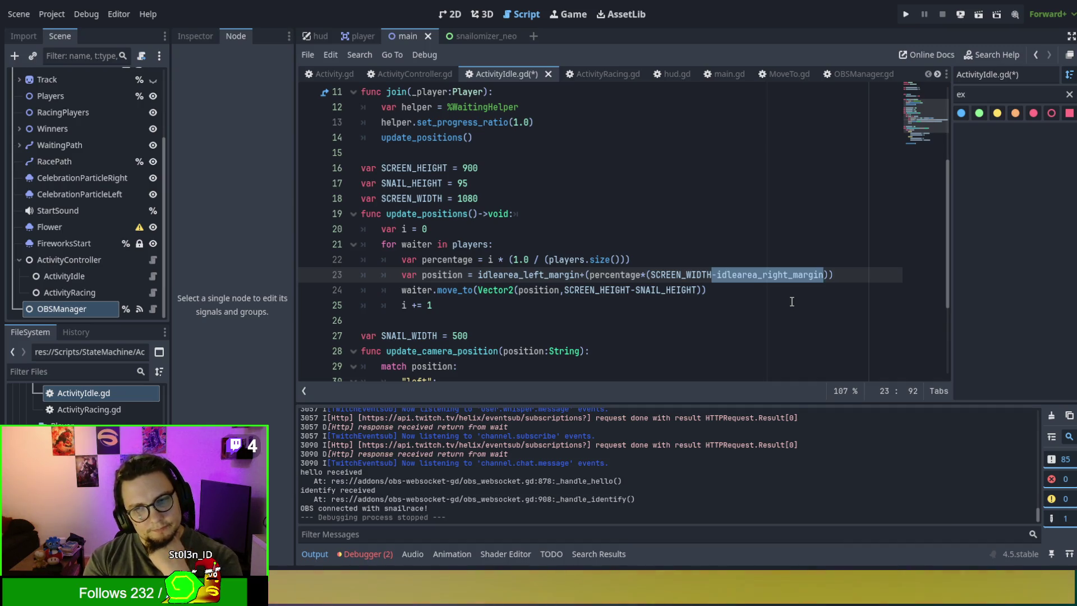
Step: Replace idlearea_right_margin on line 23 with CAMERA_WIDTH, giving SCREEN_WIDTH-CAMERA_WIDTH
left_click(766, 275)
double_click(768, 275)
key("BackSpace")
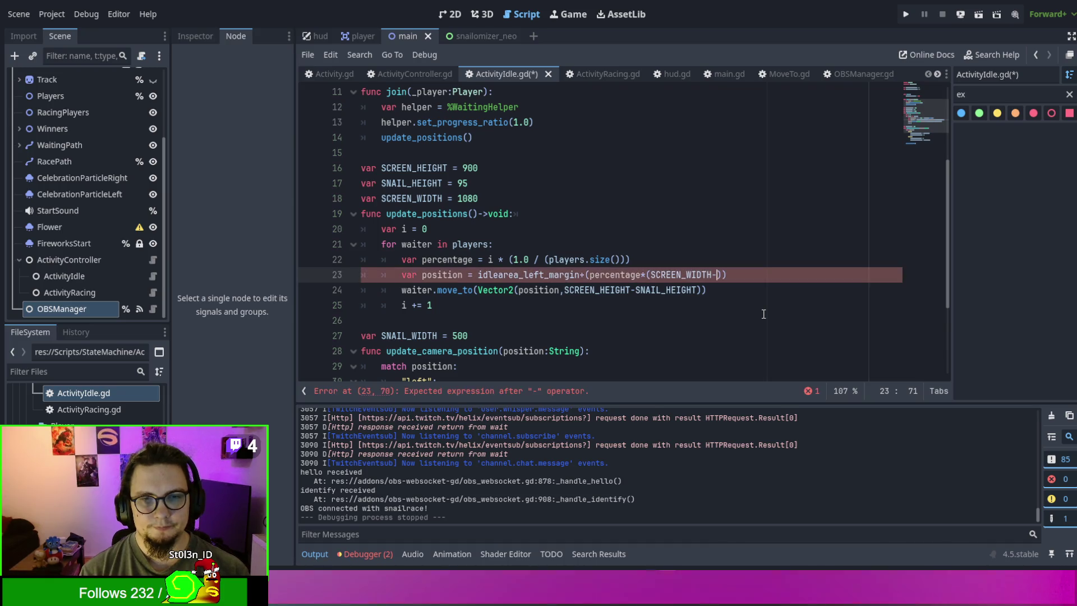
type("SNAAIL")
key("BackSpace")
key("BackSpace")
key("BackSpace")
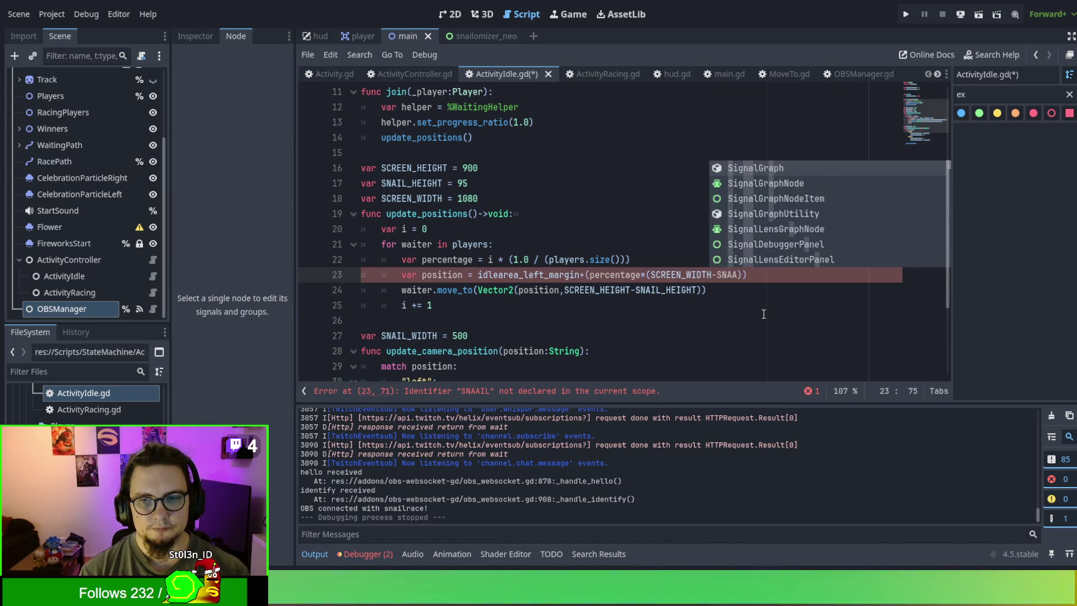
key("BackSpace")
key("BackSpace")
type("CAMERAW")
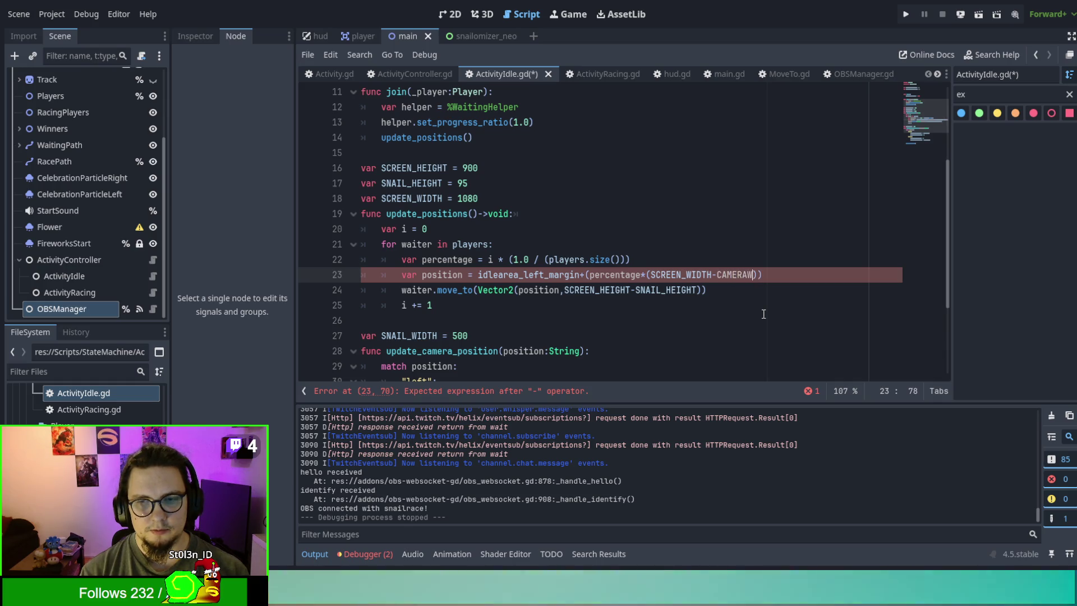
key("BackSpace")
type("_WIDTH")
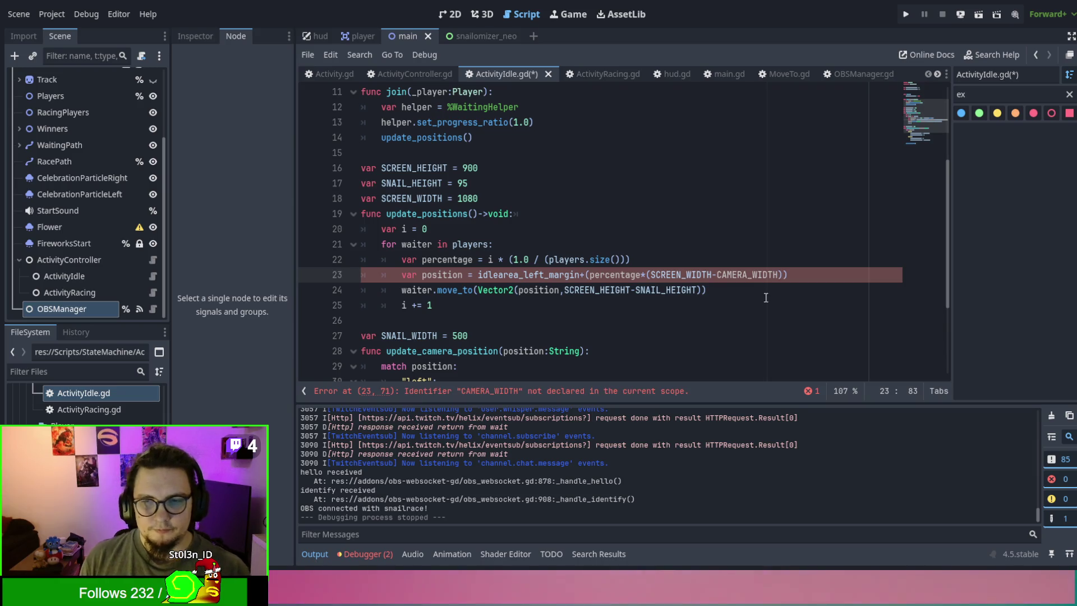
Step: Rename SNAIL_WIDTH to CAMERA_WIDTH in the line 27 declaration and the margin assignments
double_click(407, 336)
type("CAMERA_WIDTH")
scroll(456, 279, "down", 3)
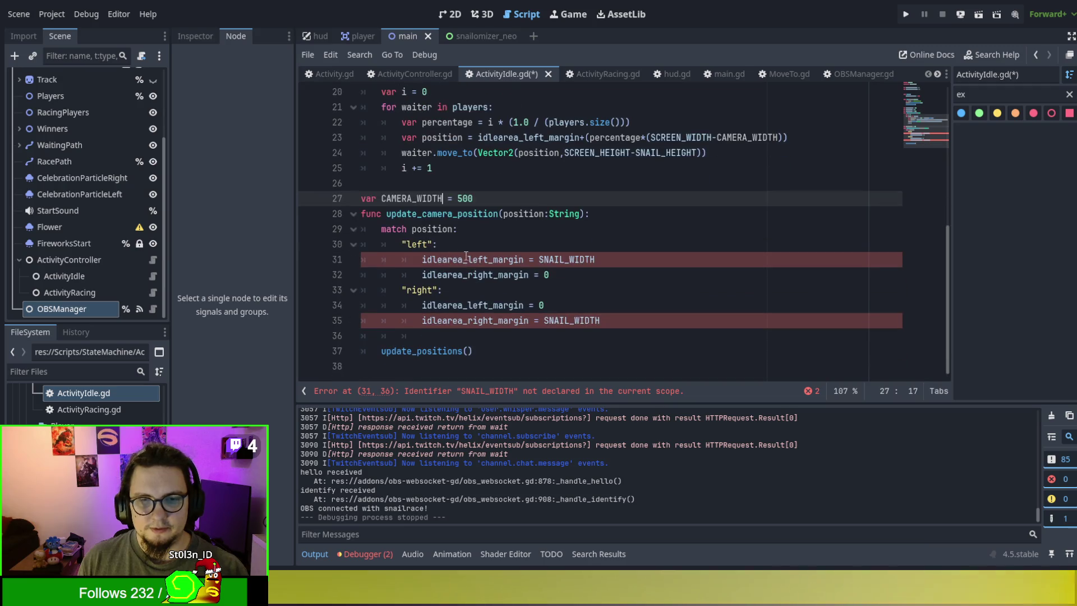
double_click(567, 259)
type("CAMERA_WIDTH")
left_click(571, 321)
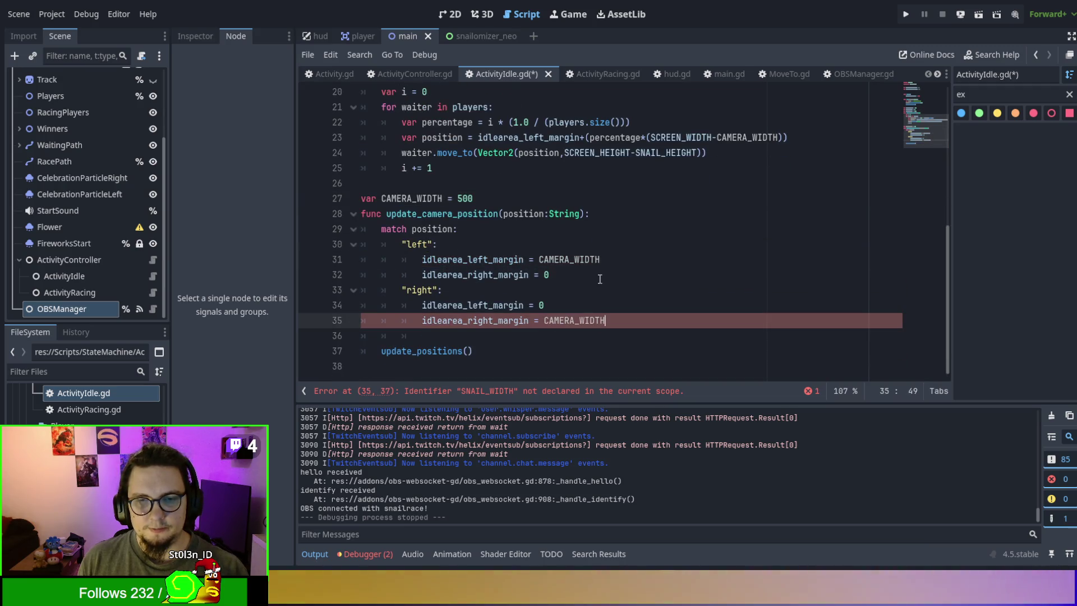
Step: Review the SNAIL_HEIGHT, percentage, idlearea_left_margin and CAMERA_WIDTH references near the formula
scroll(600, 278, "up", 2)
left_click(668, 244)
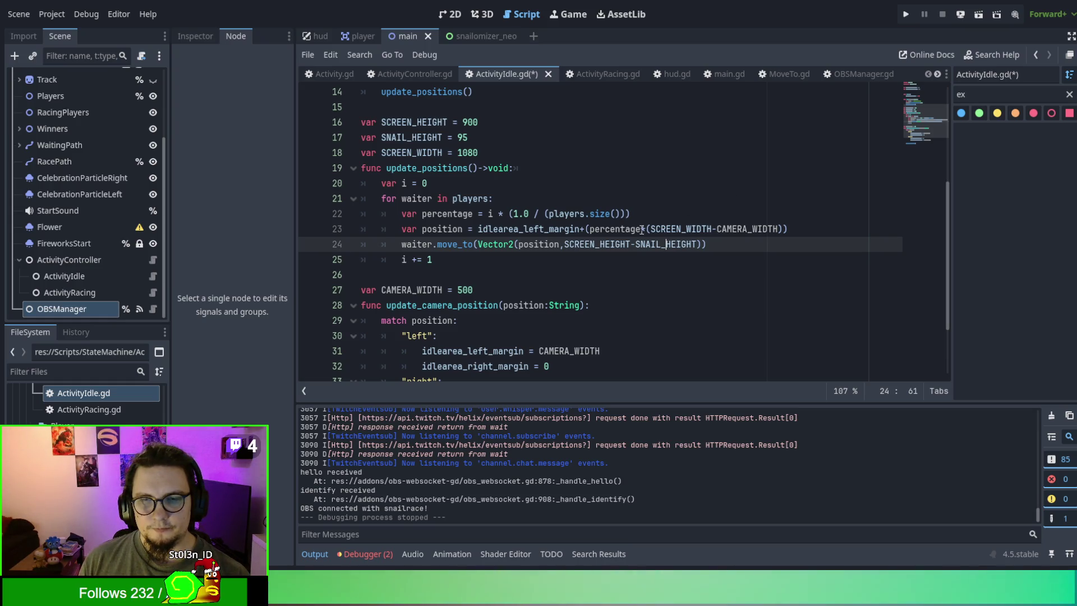
double_click(622, 230)
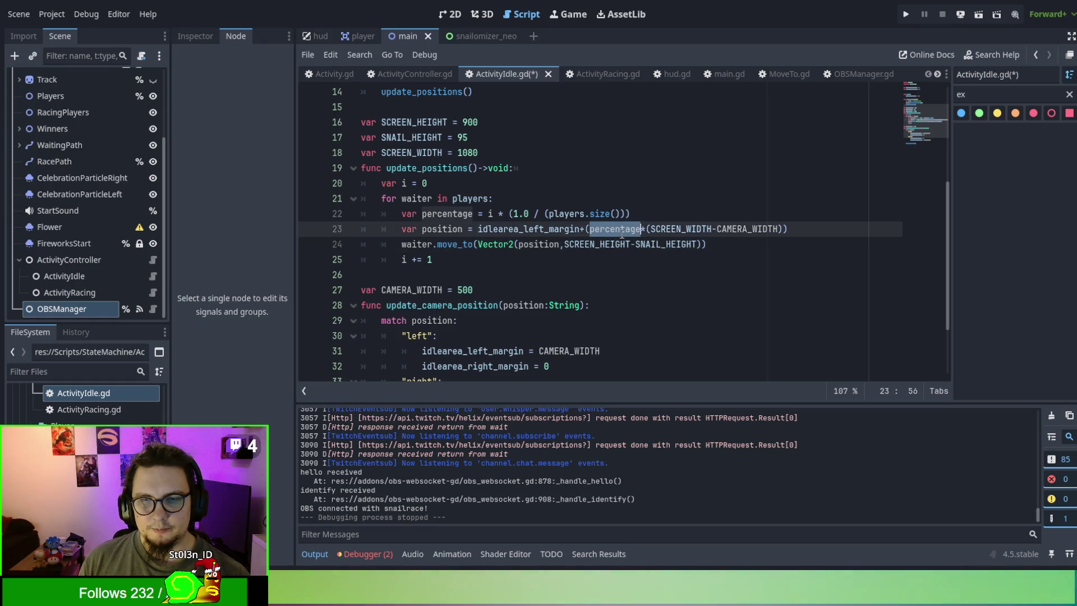
double_click(552, 230)
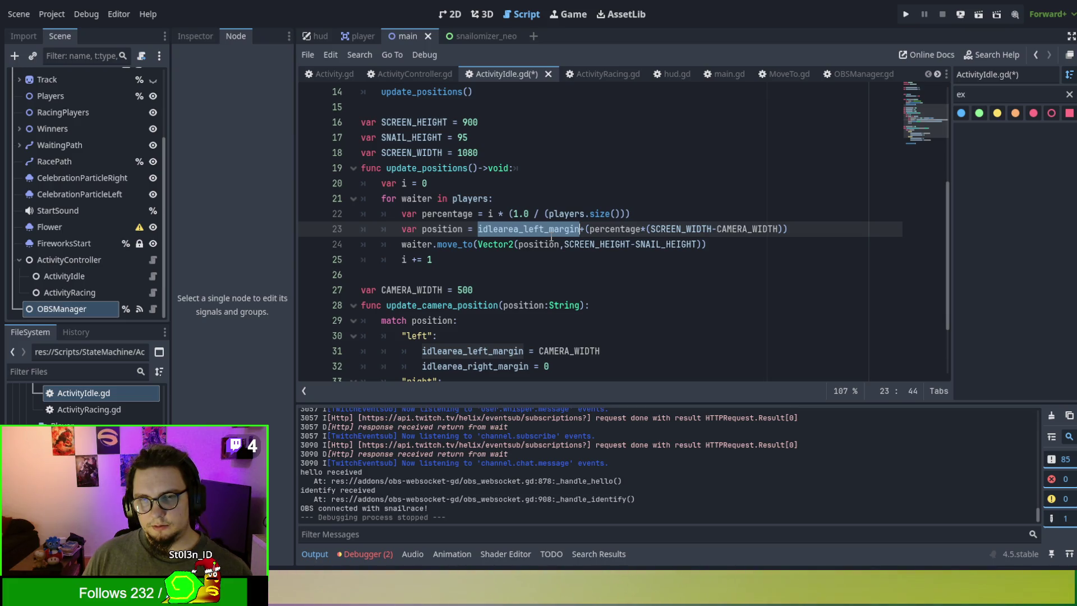
scroll(683, 208, "down", 2)
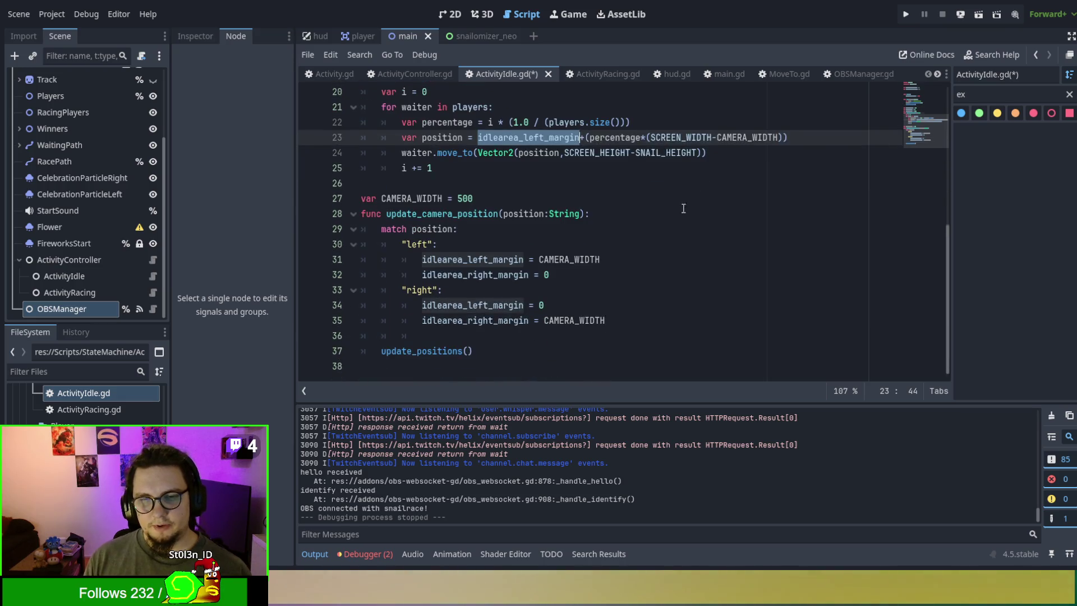
double_click(555, 259)
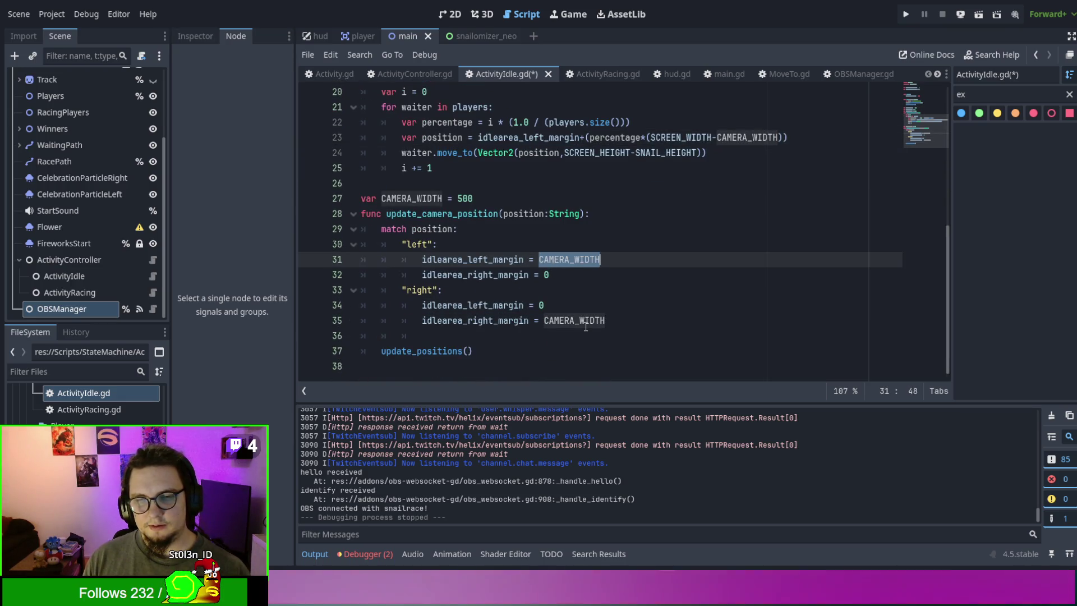
scroll(586, 326, "up", 1)
left_click(625, 235)
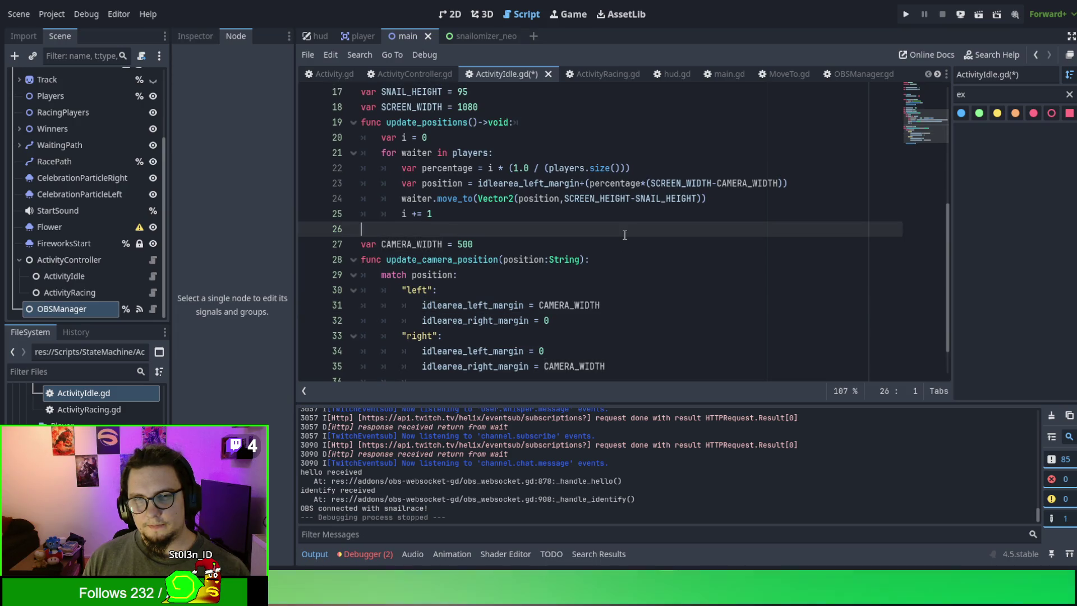
Step: Save ActivityIdle.gd and run the game with F5 to show the waiting snails
key("F5")
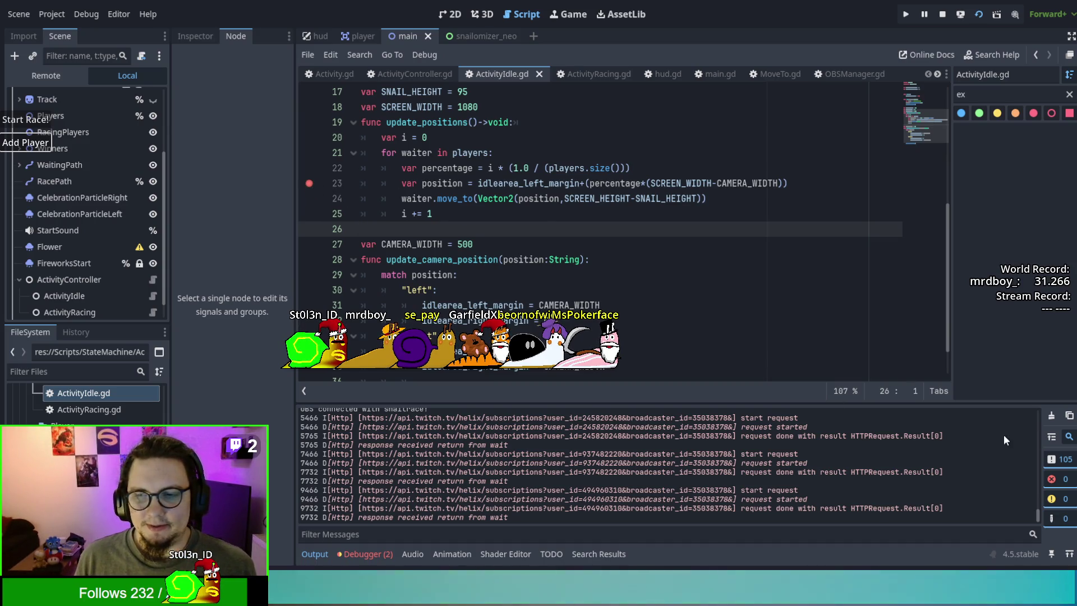
scroll(533, 169, "up", 1)
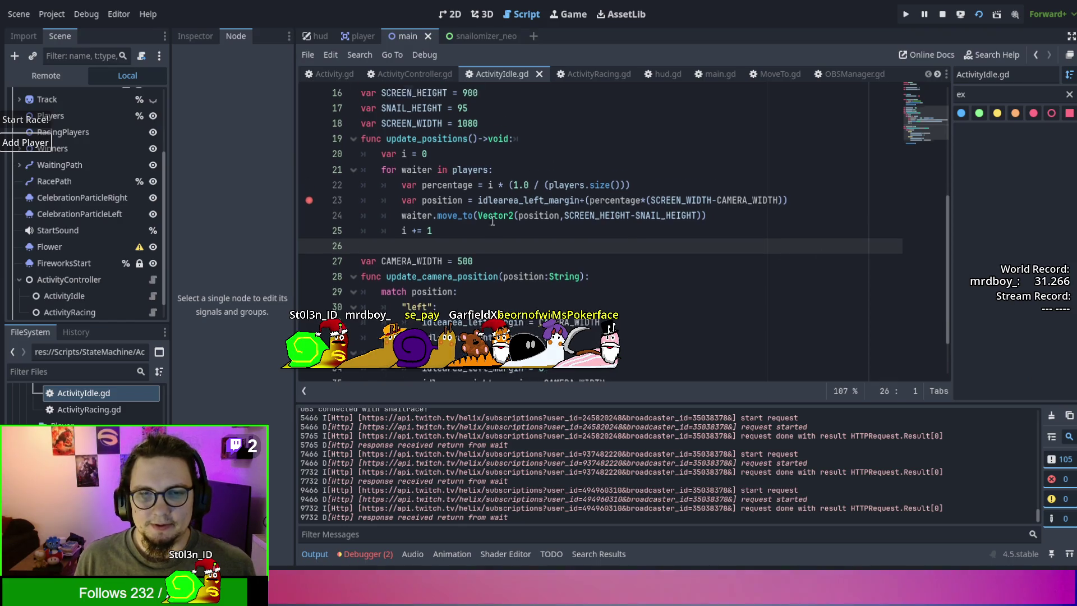
left_click(409, 183)
key("shift+Left")
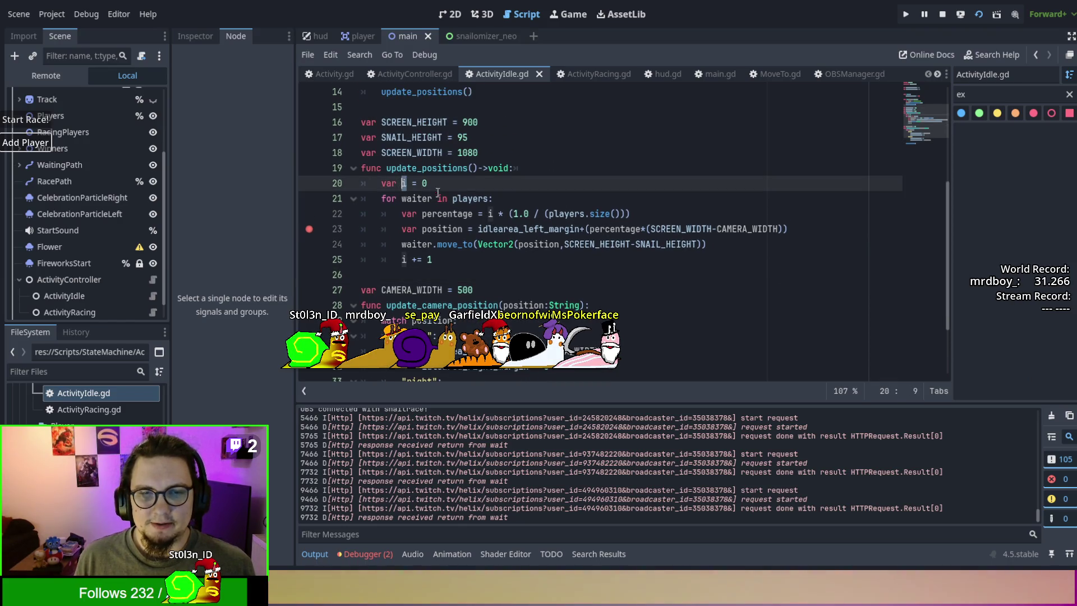
double_click(435, 208)
left_click(489, 213)
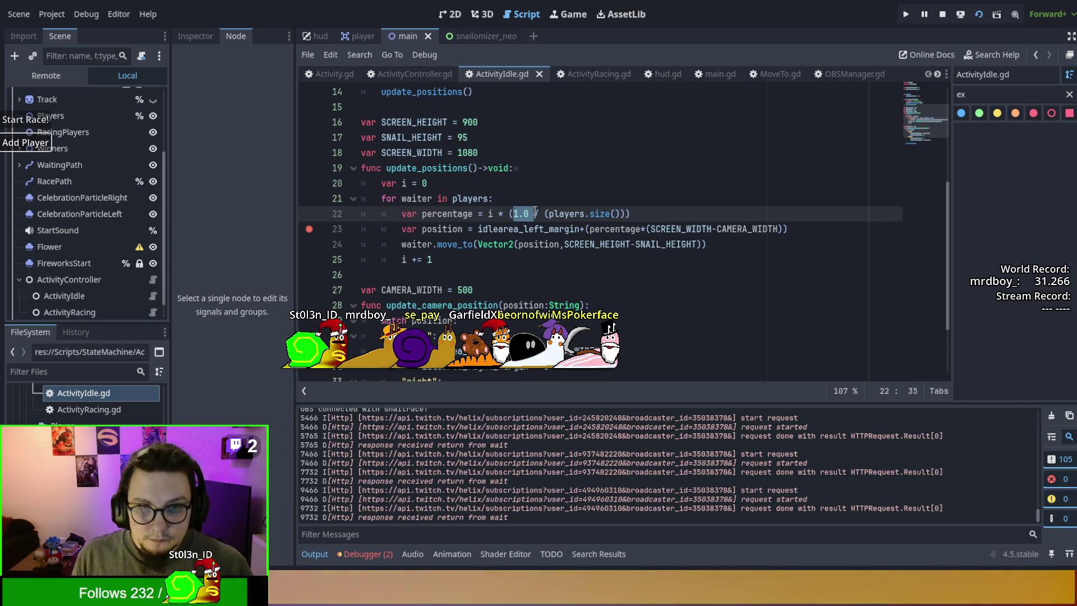
Step: Change line 22's numerator to 100.0, rerun, remove the line 23 breakpoint, and resume
type("100.0")
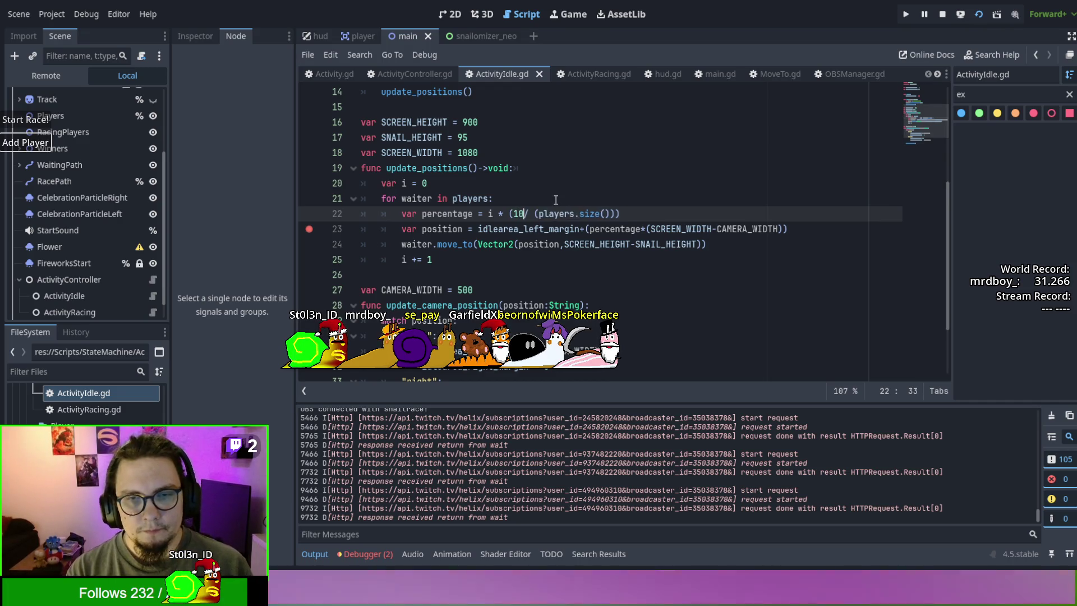
key("F5")
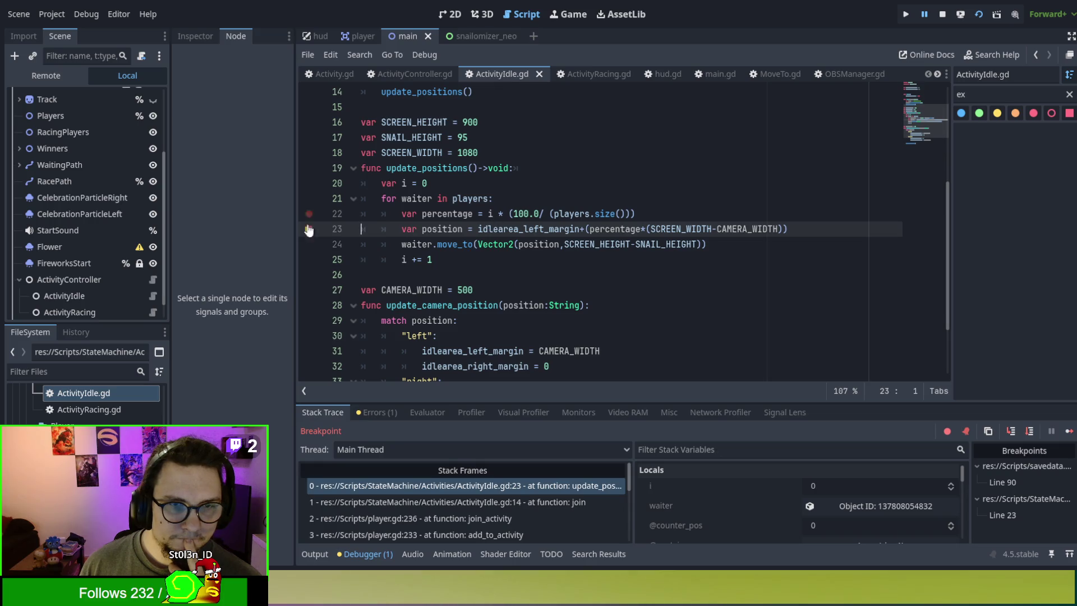
left_click(308, 229)
left_click(1067, 430)
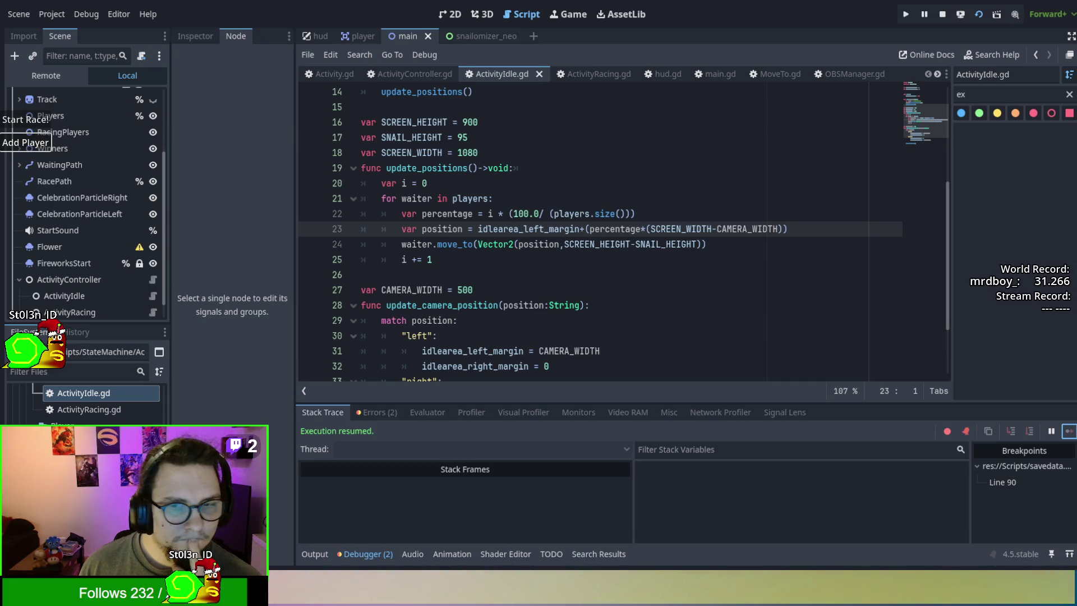
Step: Add one player snail in the running game, watch the race, then stop the game
left_click(643, 315)
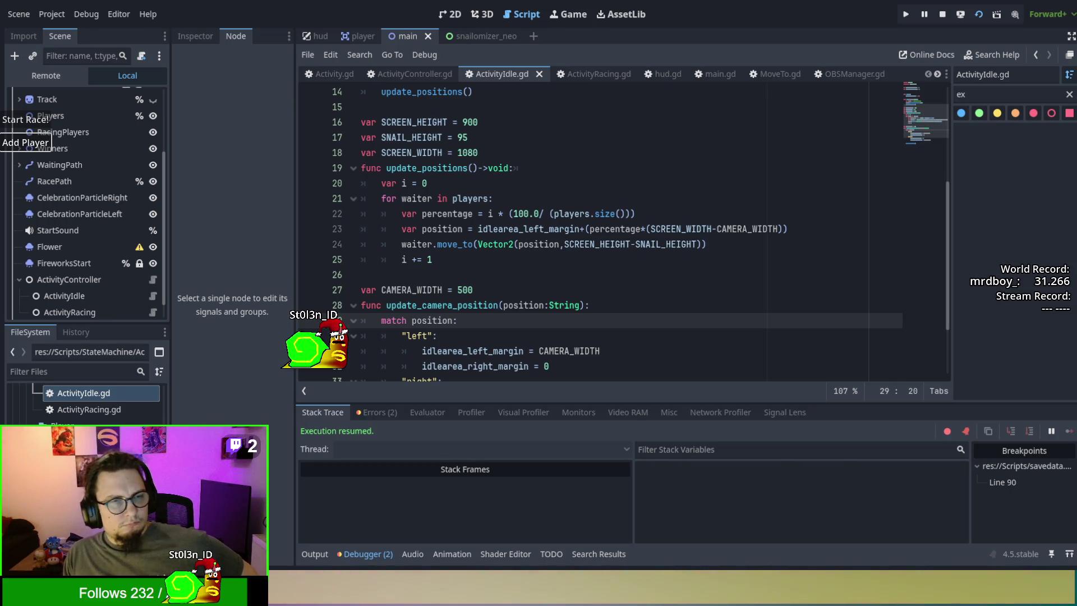
left_click(48, 149)
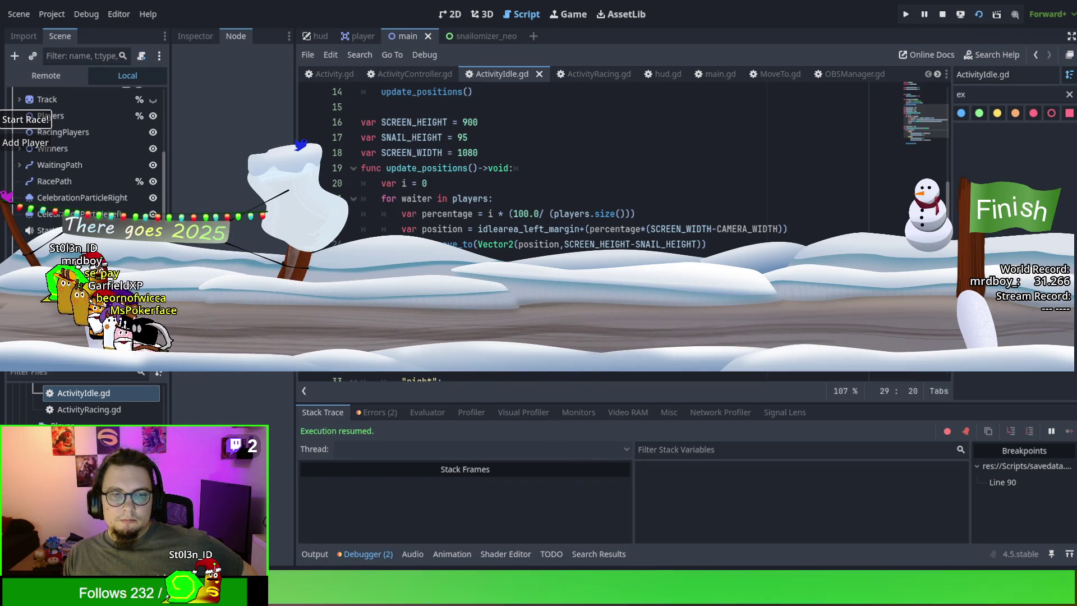
key("F8")
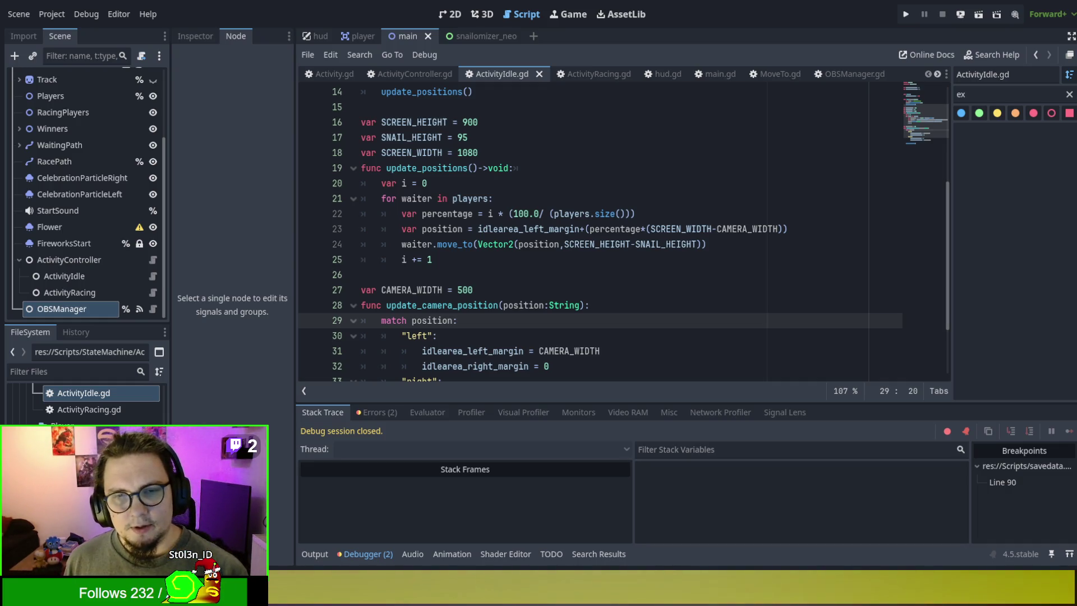
Step: Change the line 22 percentage numerator from 100 back to 1.0
left_click(525, 214)
double_click(524, 214)
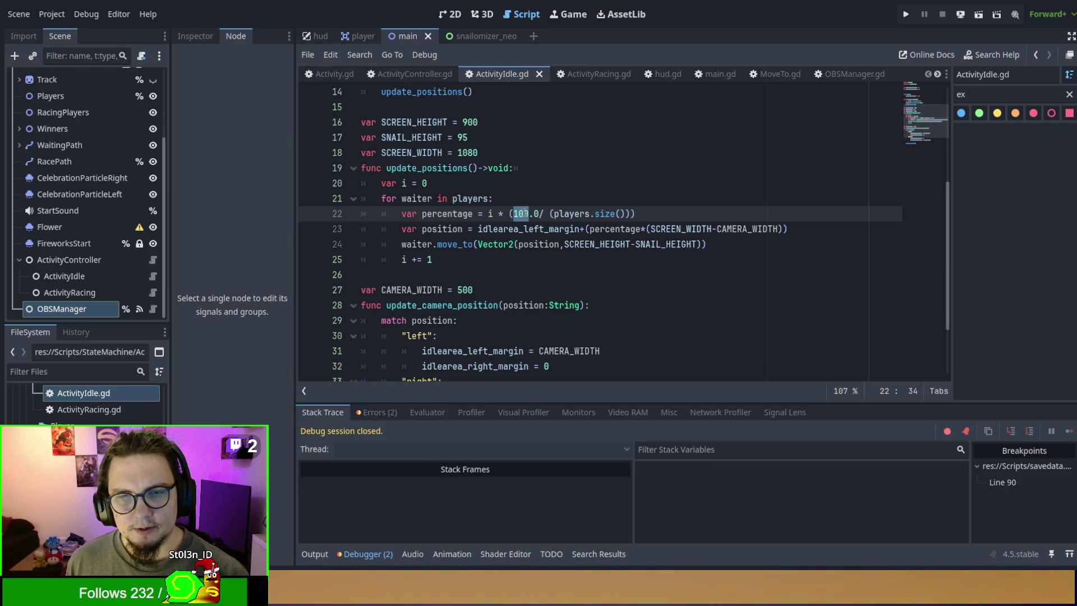
type("1")
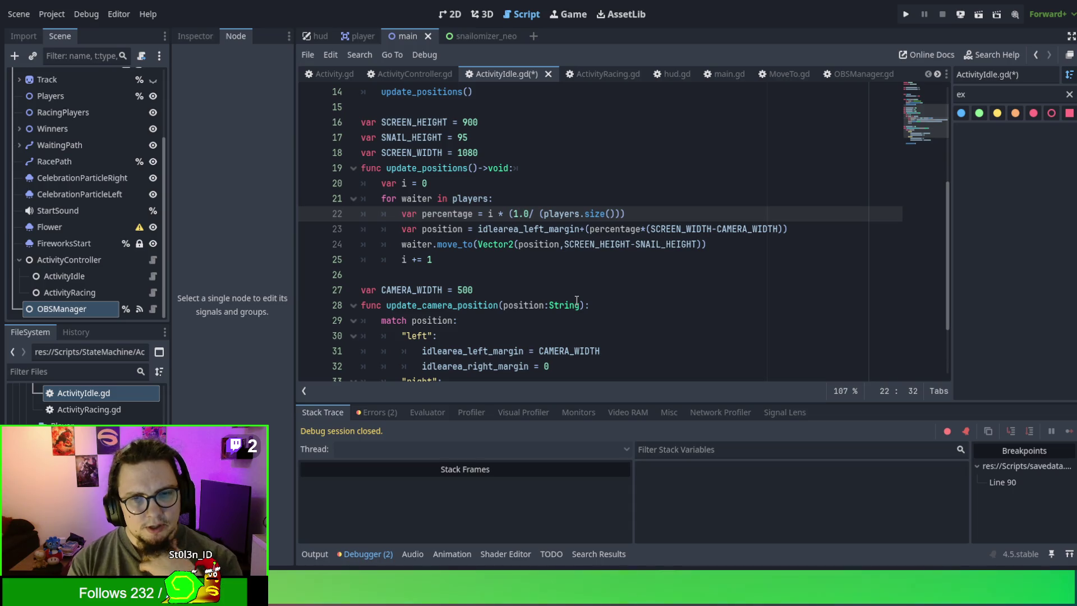
Step: Set CAMERA_WIDTH from 500 to 300, then save and launch the game
left_click(519, 264)
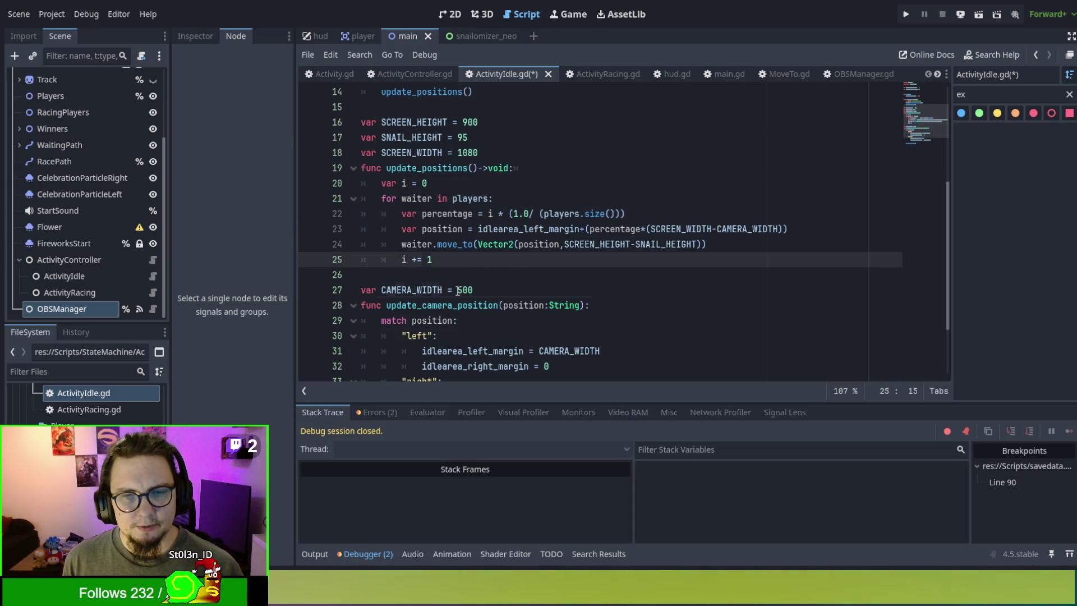
left_click(458, 290)
type("3")
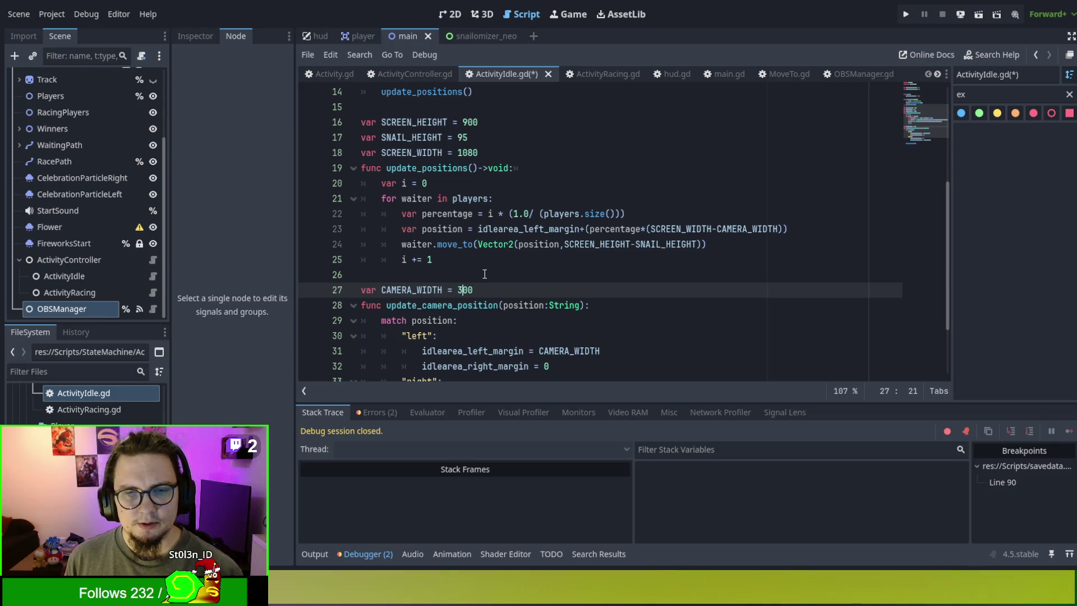
key("F5")
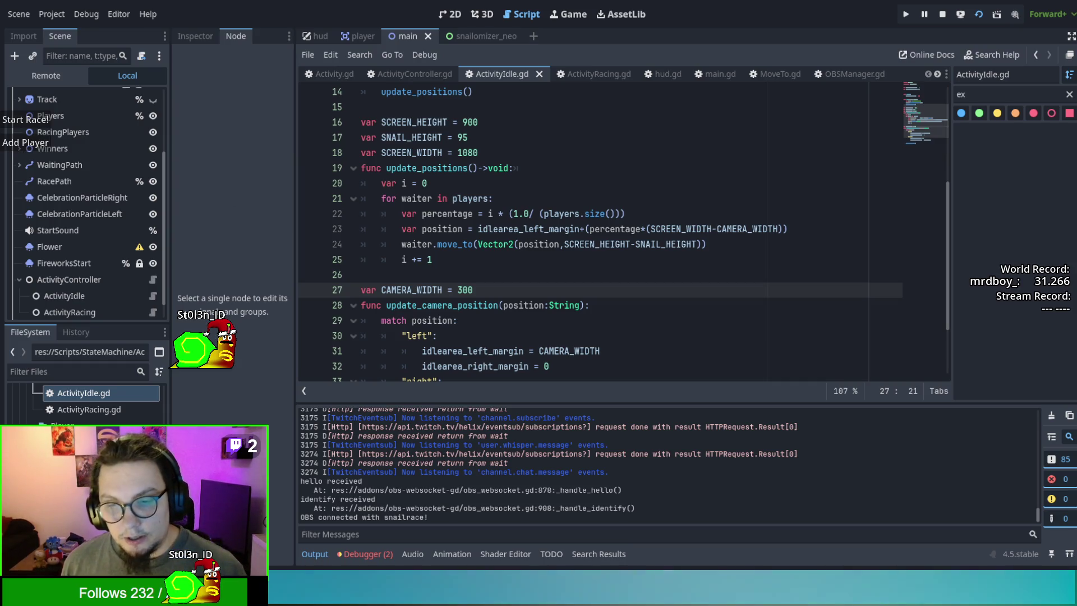
Step: Change SCREEN_WIDTH from 1080 to 1920 and rerun the game
scroll(428, 233, "up", 1)
double_click(469, 194)
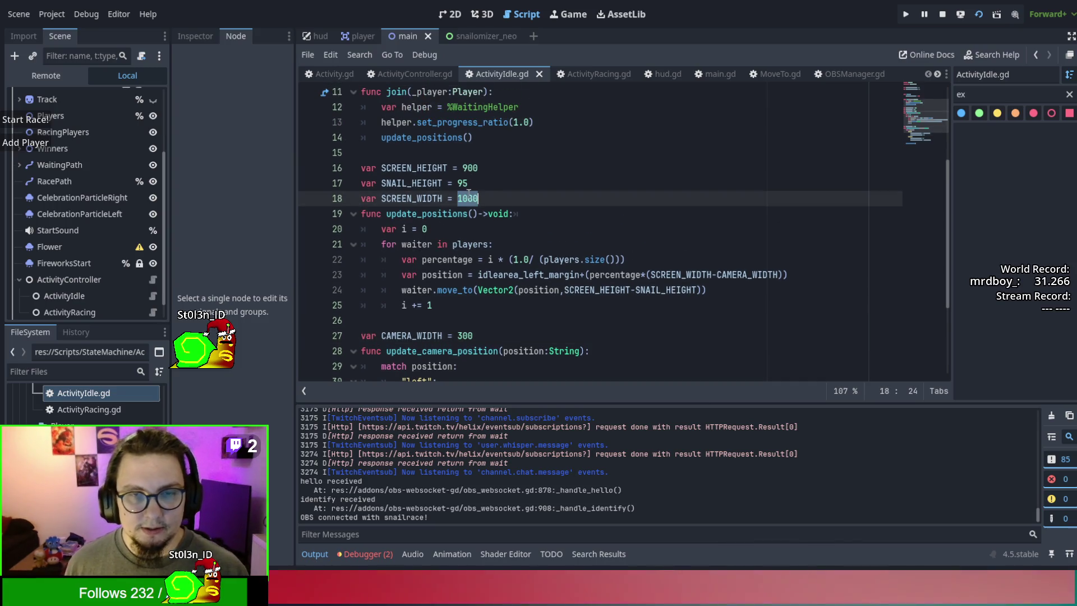
type("19")
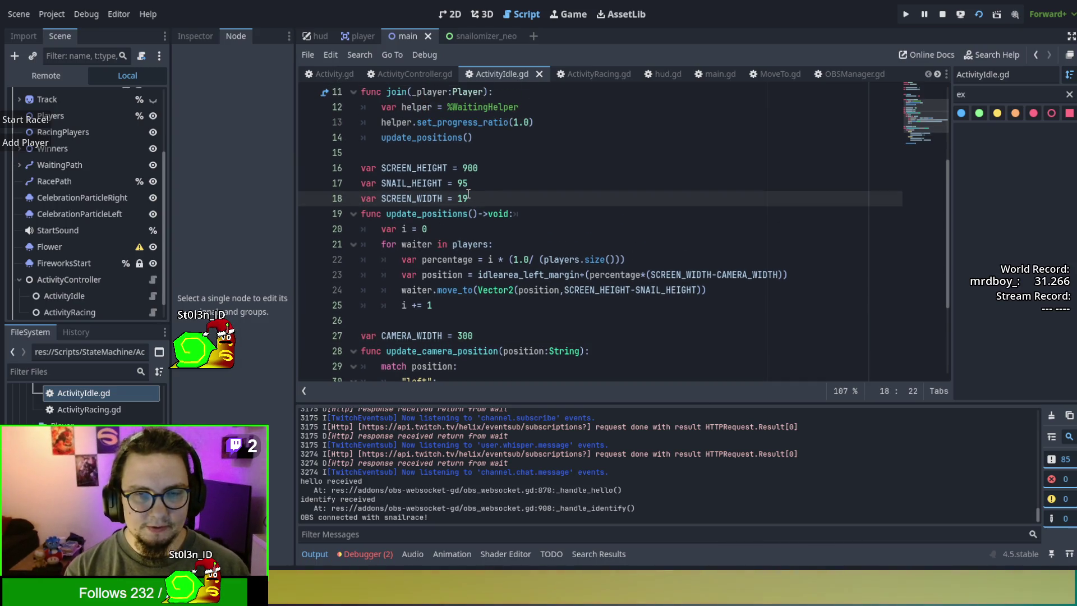
type("2020")
key("F5")
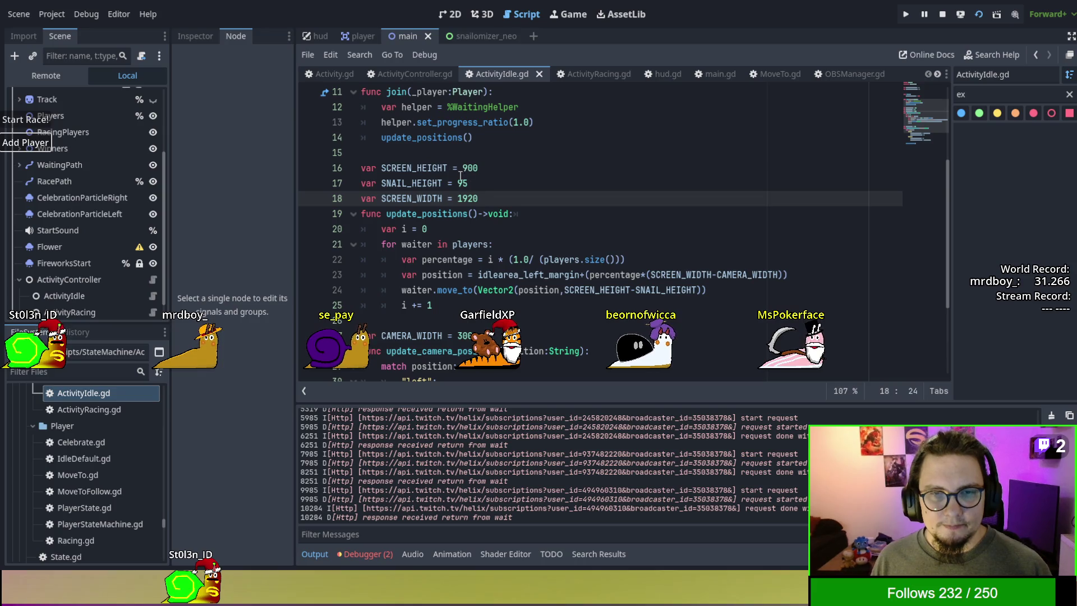
Step: Change CAMERA_WIDTH from 300 to 480
left_click(463, 335)
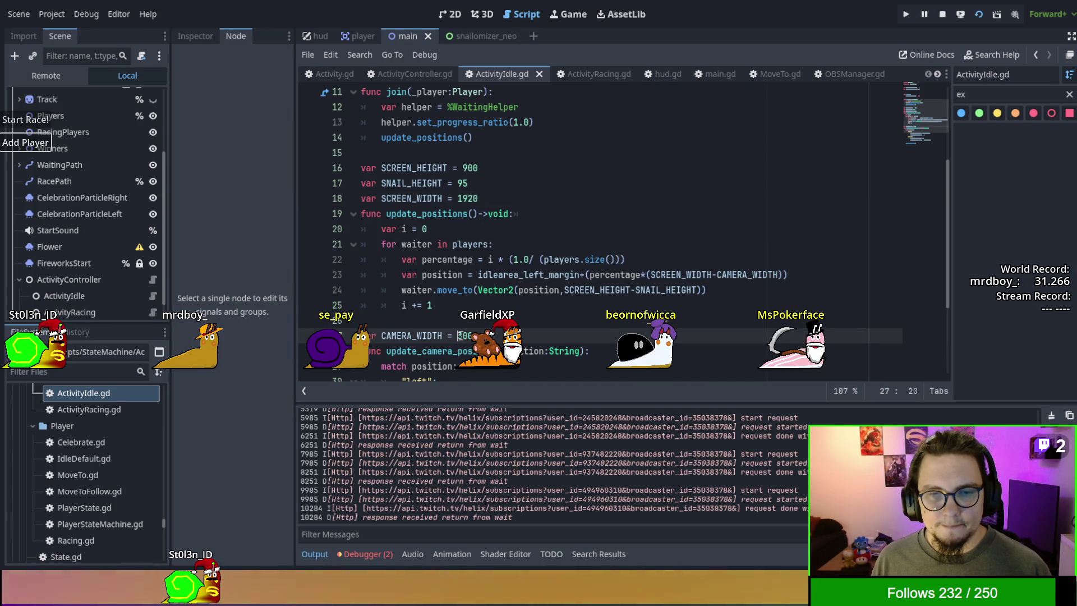
key("BackSpace")
type("4")
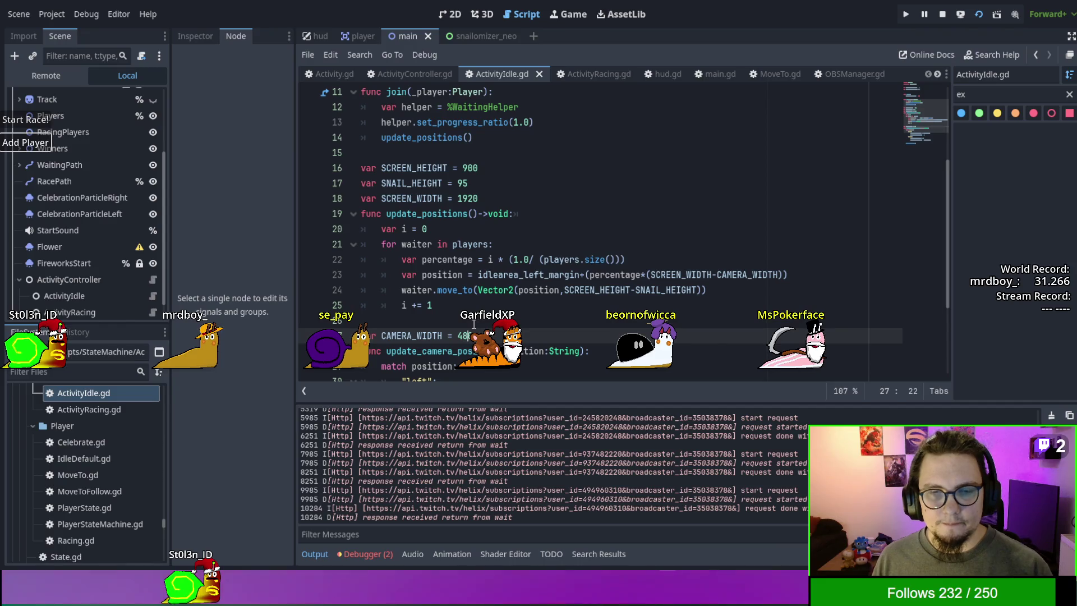
type("8")
key("Up")
key("Up")
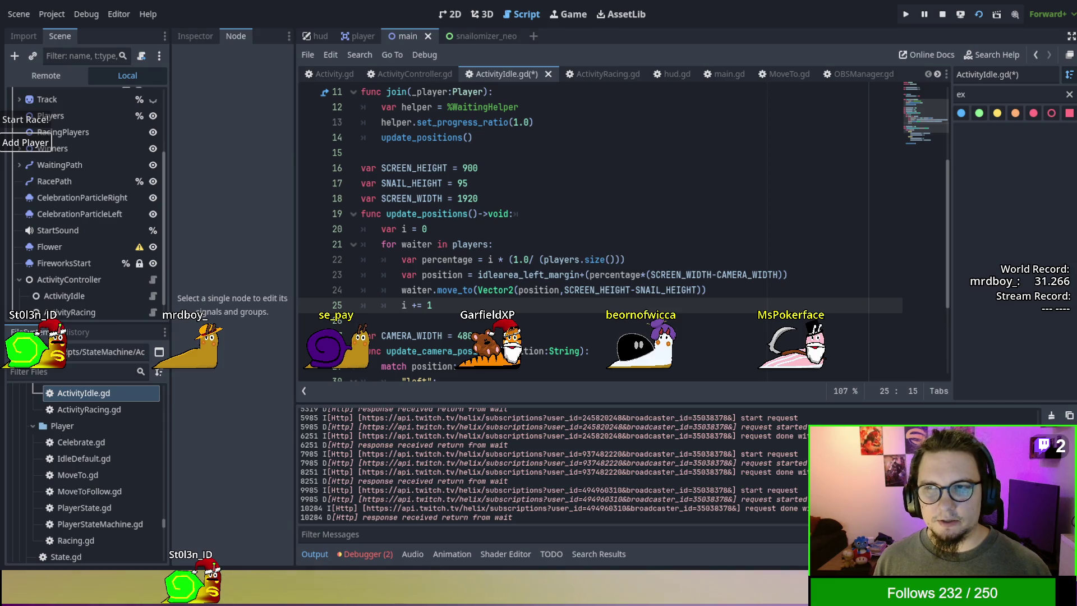
scroll(474, 288, "down", 1)
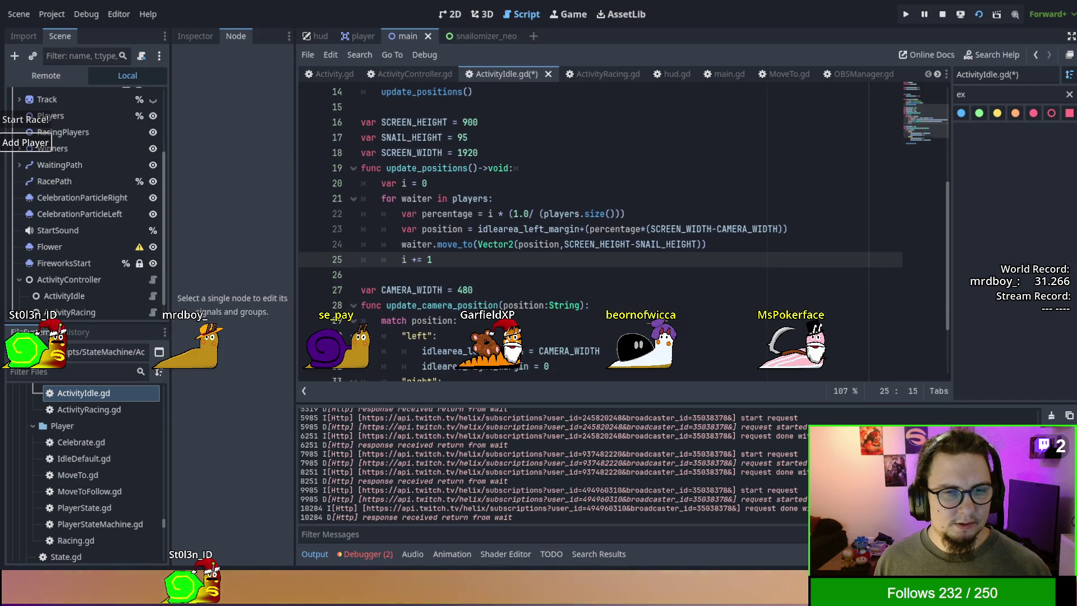
double_click(475, 289)
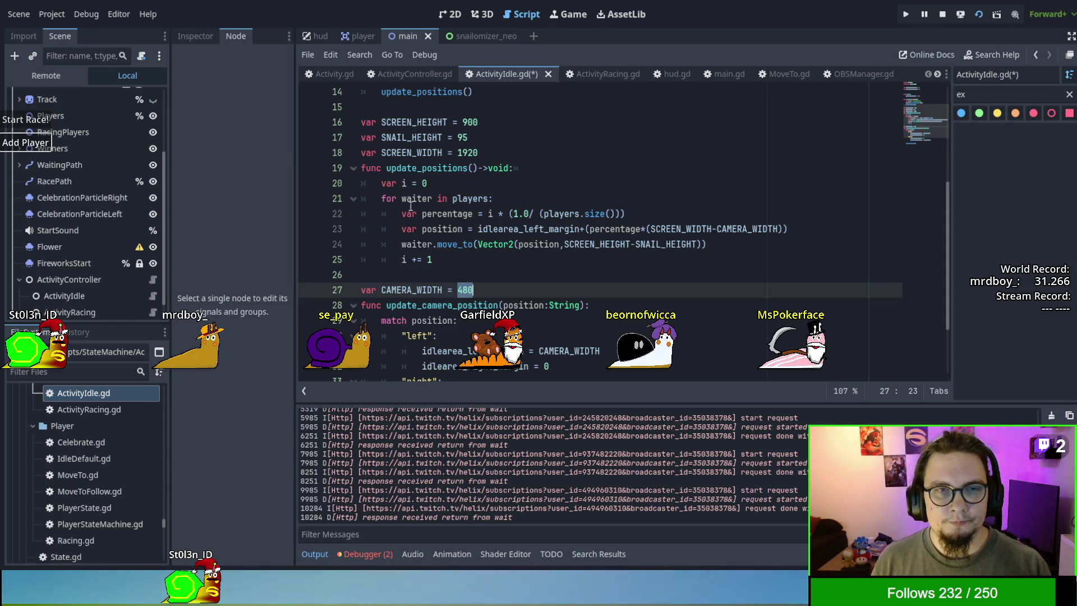
Step: Inspect the Player snail scene on the 2D canvas
left_click(359, 36)
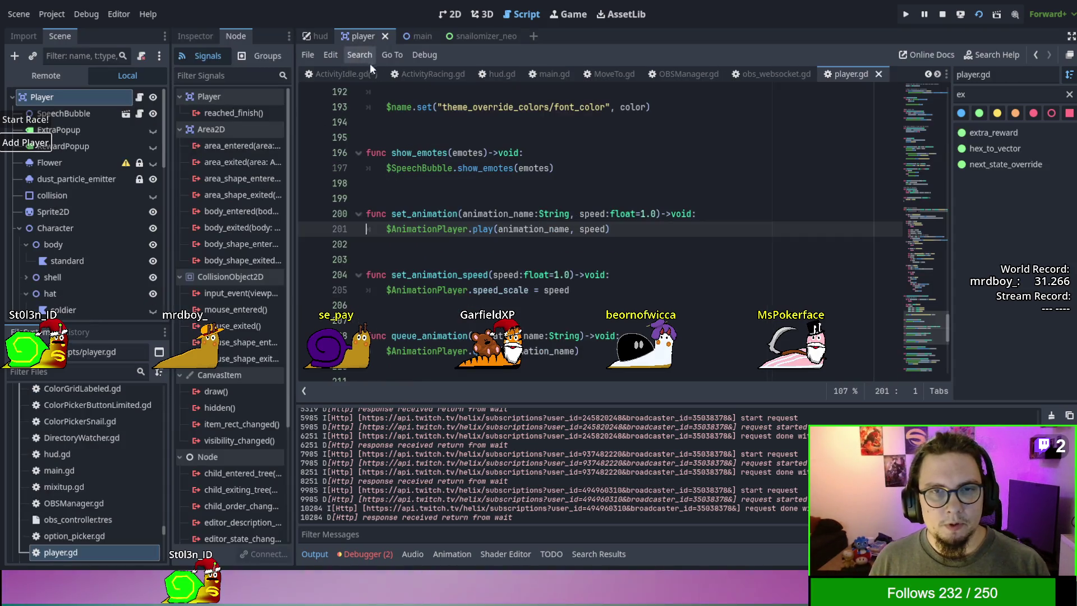
left_click(449, 14)
scroll(521, 151, "up", 3)
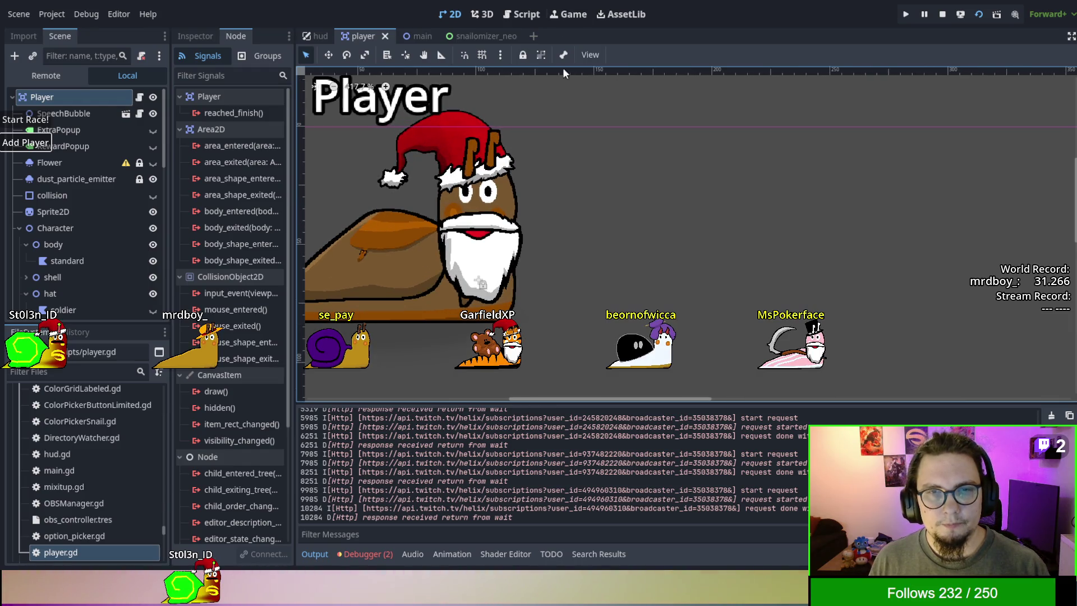
scroll(524, 288, "down", 5)
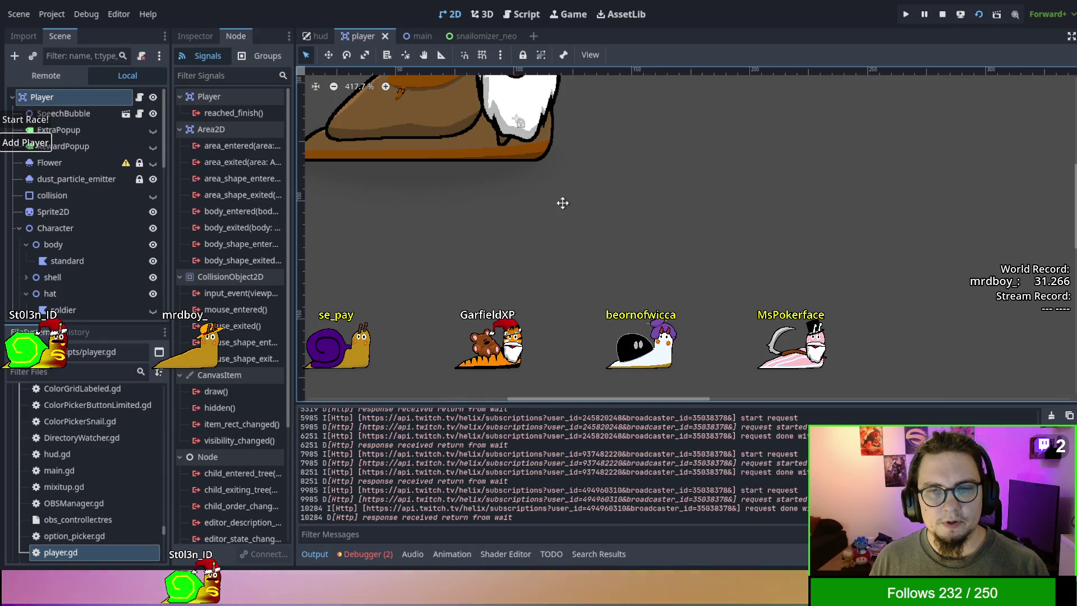
scroll(563, 205, "down", 4)
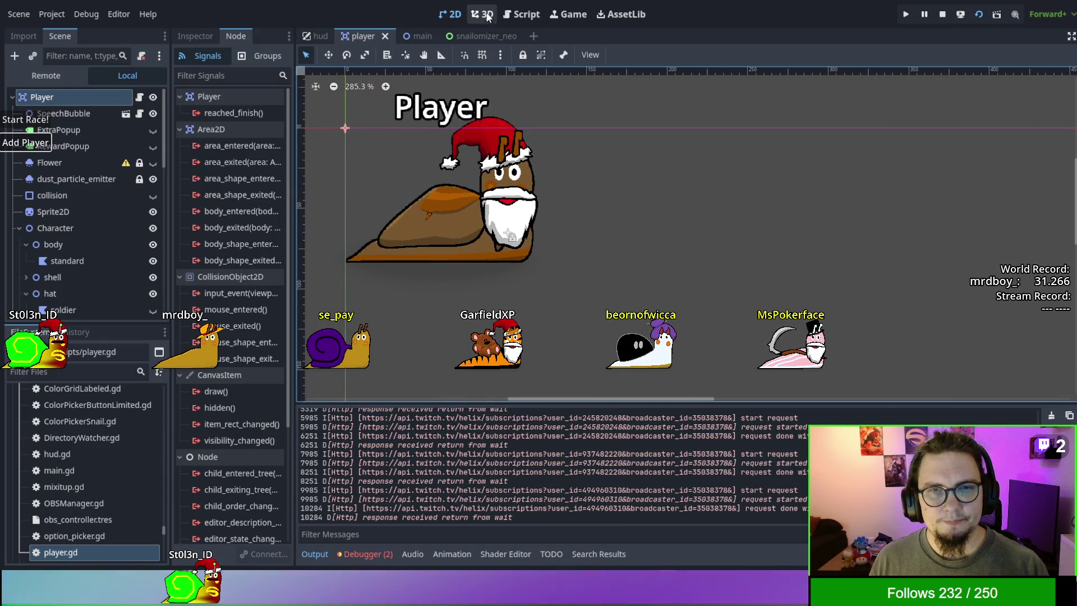
Step: Switch to the main scene and show its main.gd script
left_click(476, 34)
left_click(359, 36)
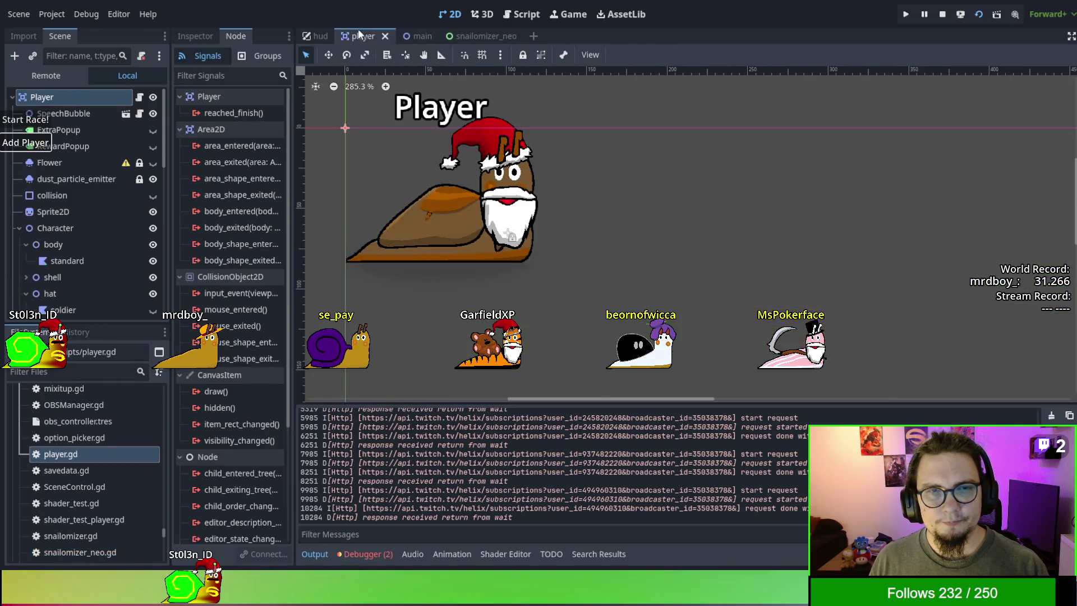
left_click(407, 36)
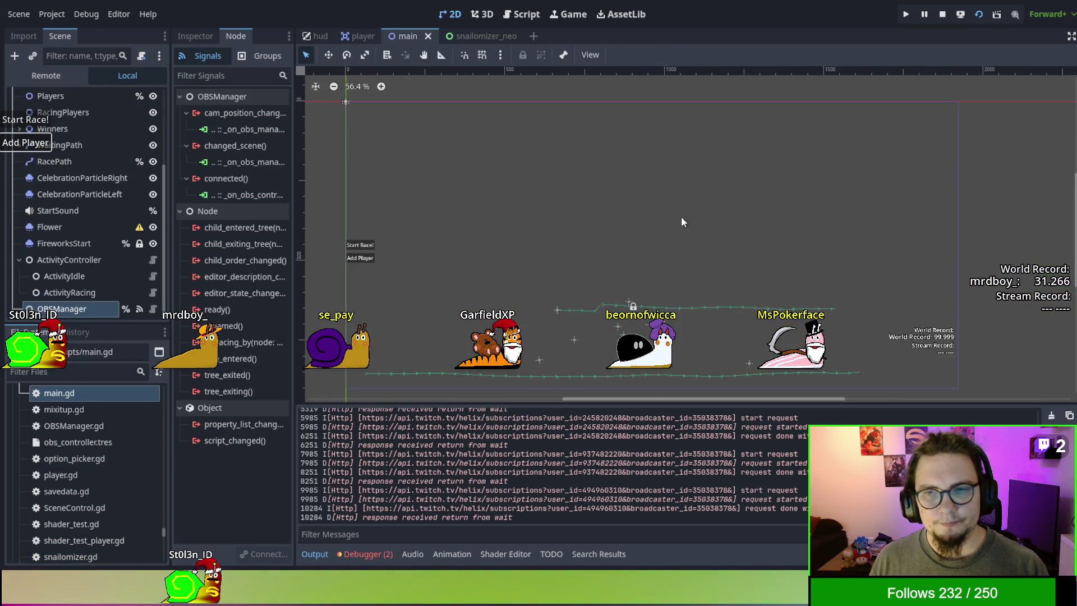
left_click(517, 15)
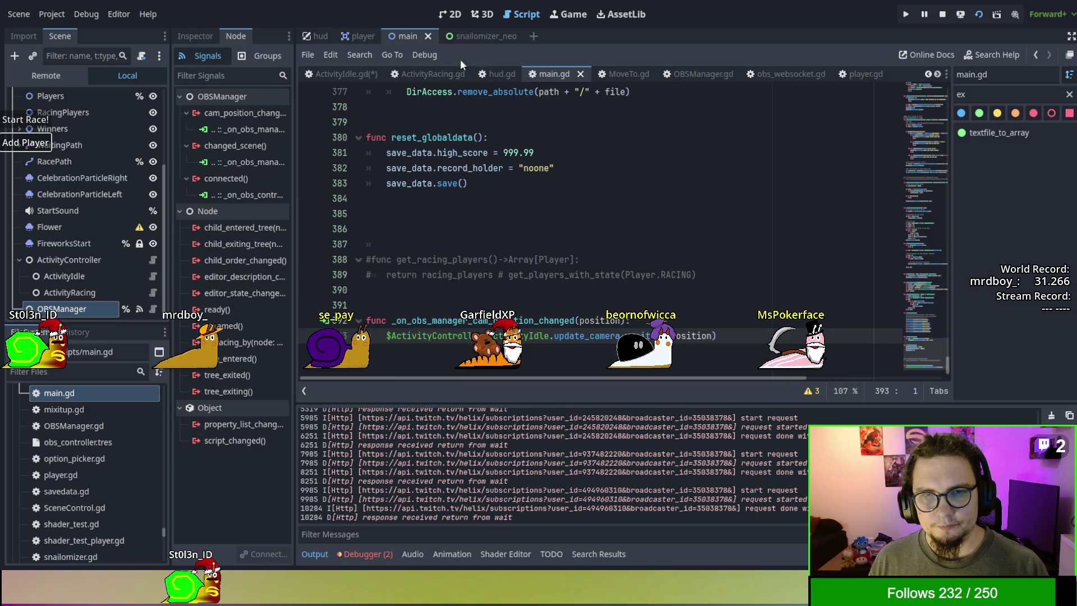
Step: In ActivityIdle.gd, subtract SNAIL_WIDTH after CAMERA_WIDTH in the position formula
left_click(353, 73)
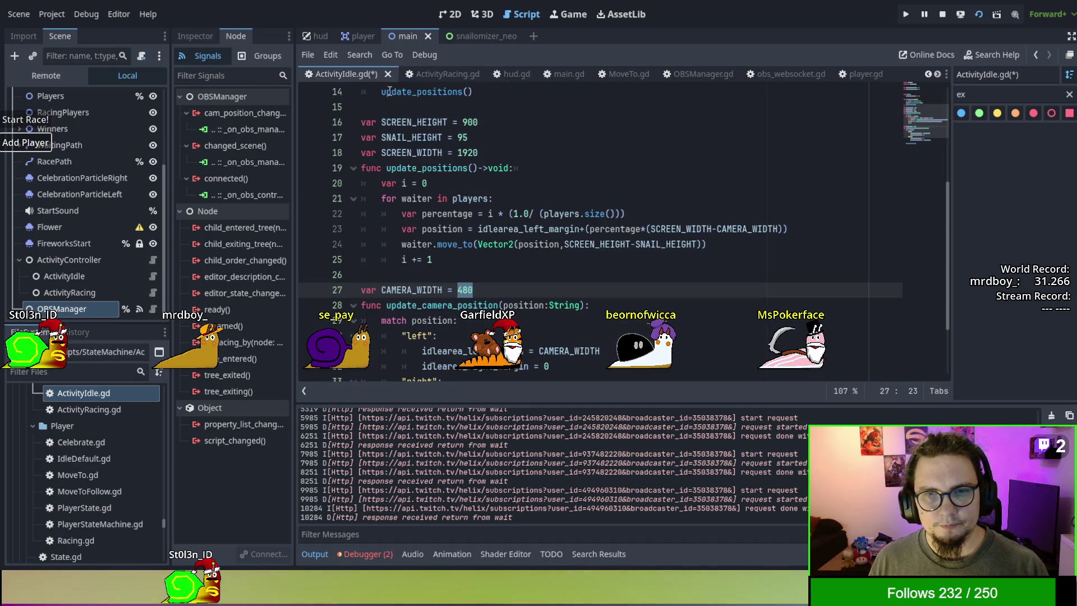
left_click(781, 229)
type("-")
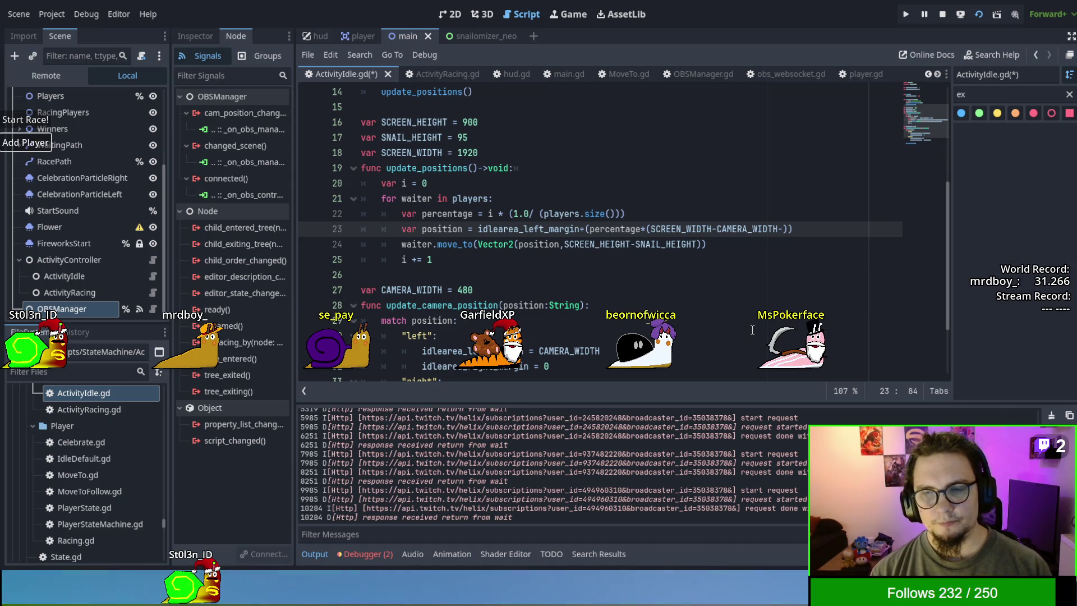
type("SNAIL_WIDT")
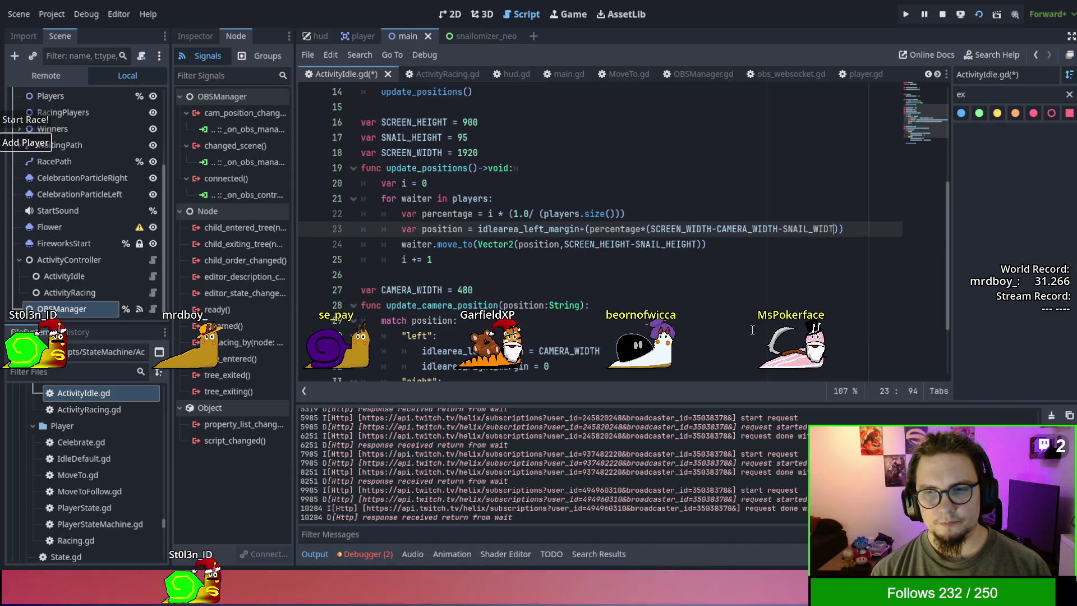
type("H")
Step: Declare var SNAIL_WIDTH = 125 below SCREEN_WIDTH, then save and run the game
left_click(483, 151)
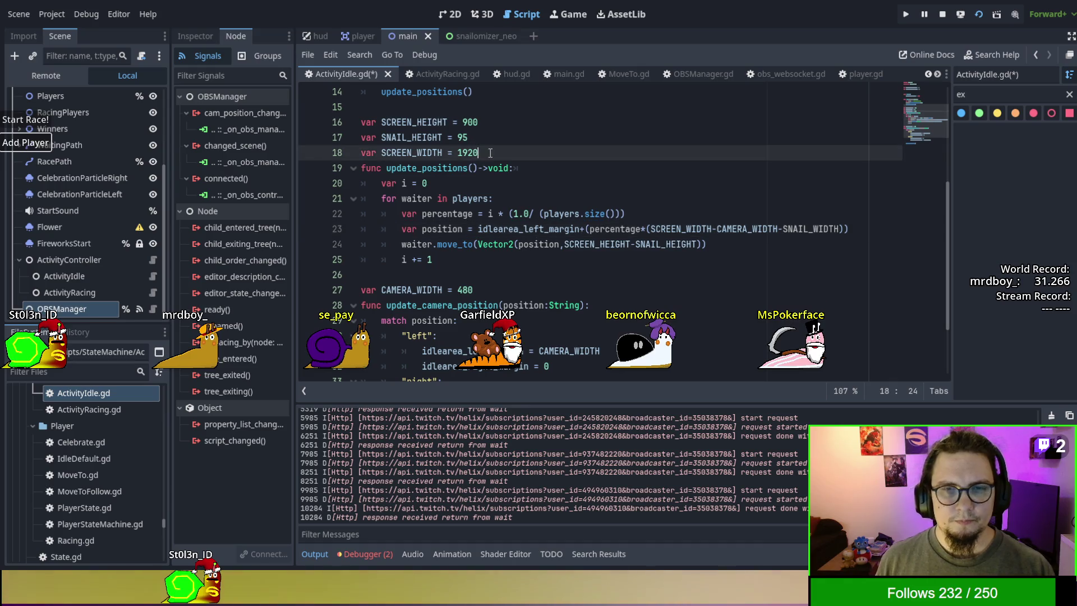
key("Return")
type("var SNAIL_WIDTH 1")
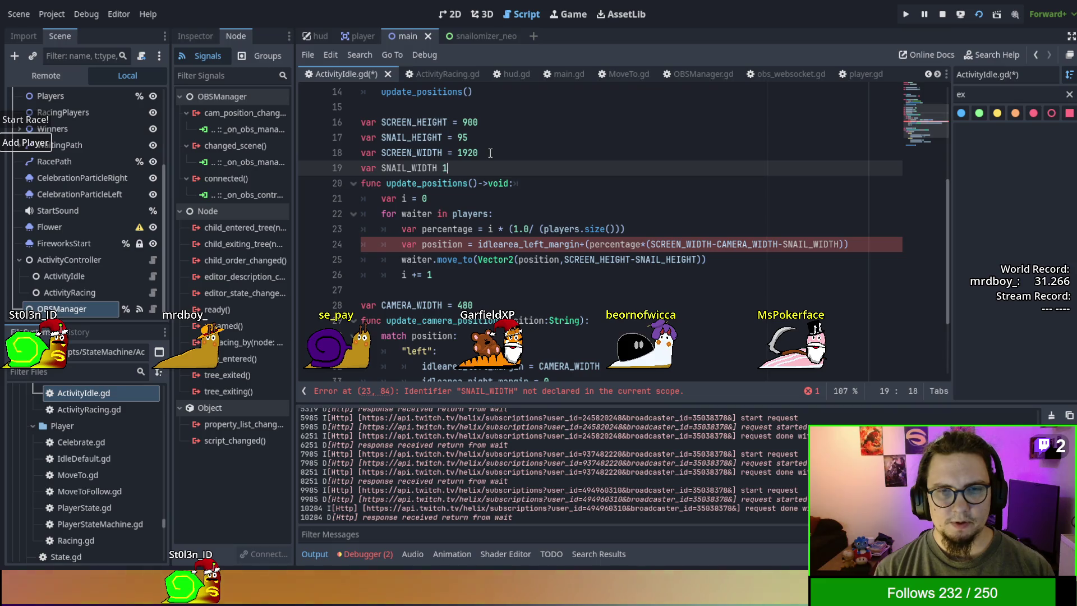
type("= ")
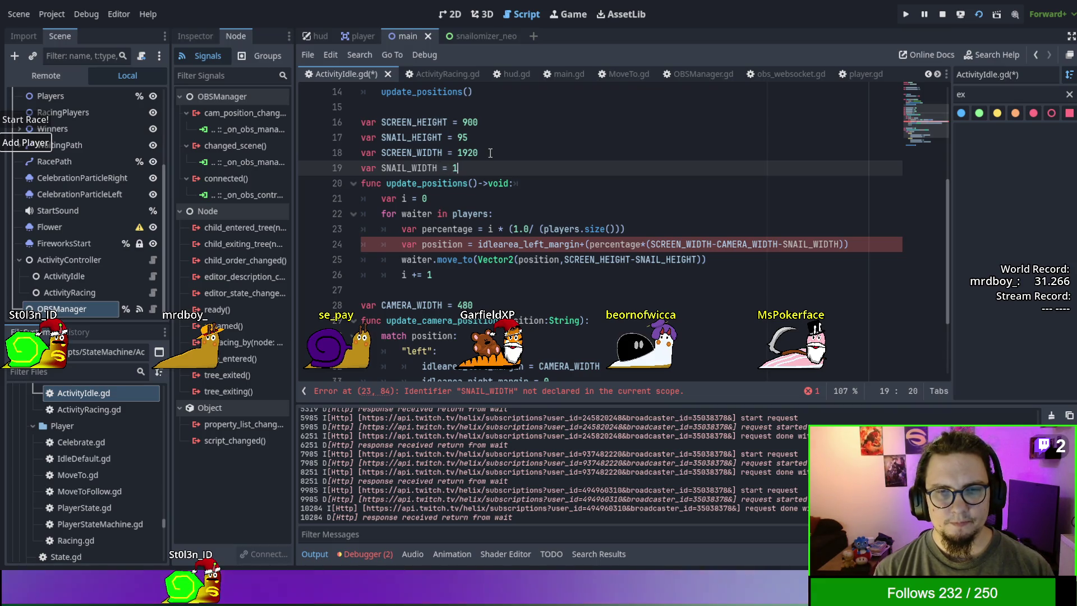
type("25")
key("ctrl+s")
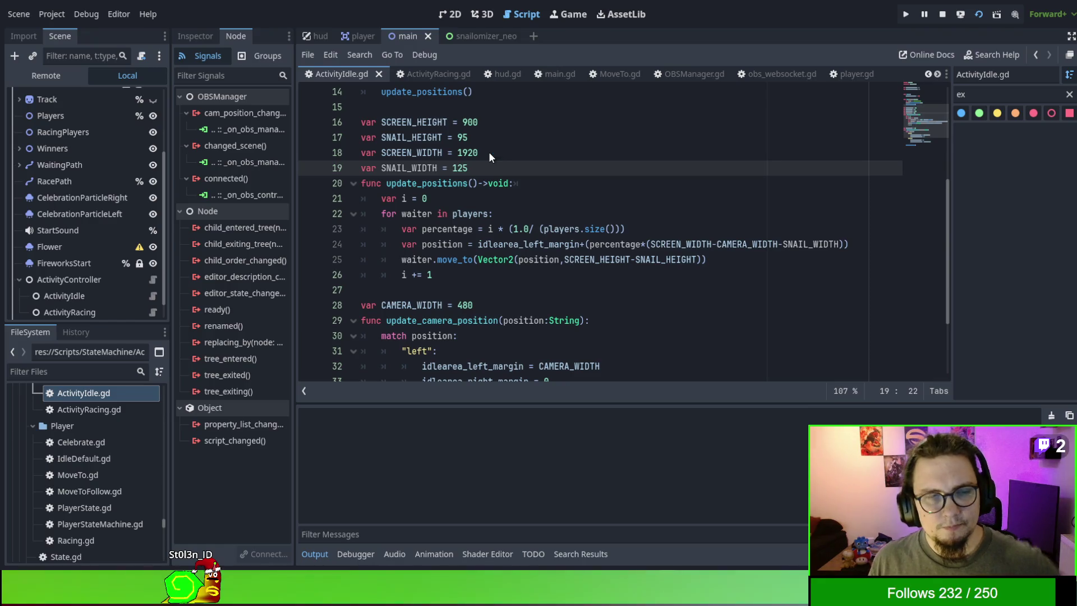
key("F5")
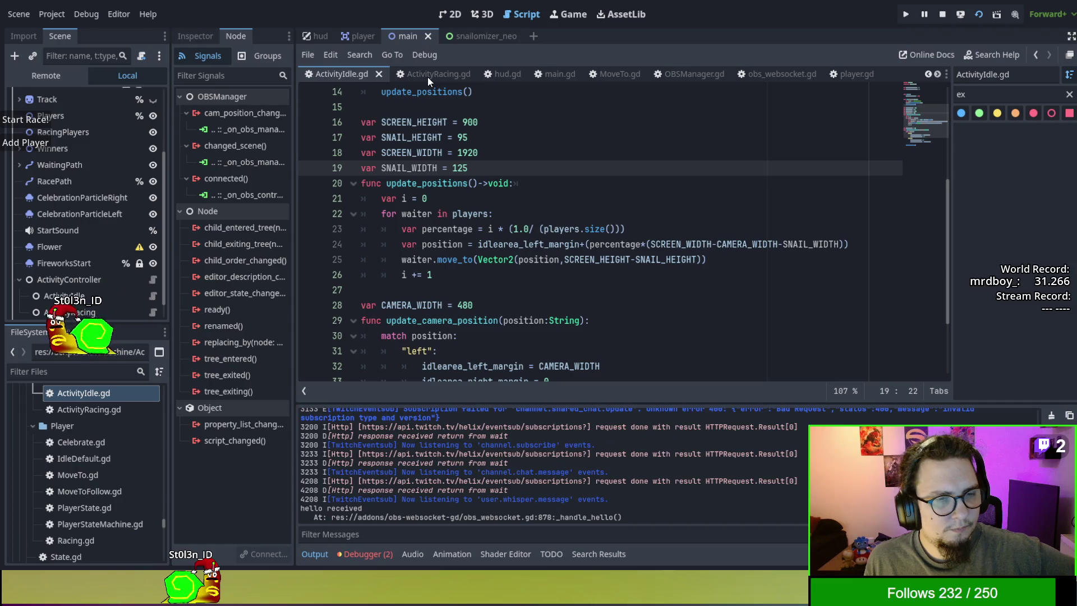
Step: Spawn player snails with Add Player to check spacing, then return to the script
left_click(43, 144)
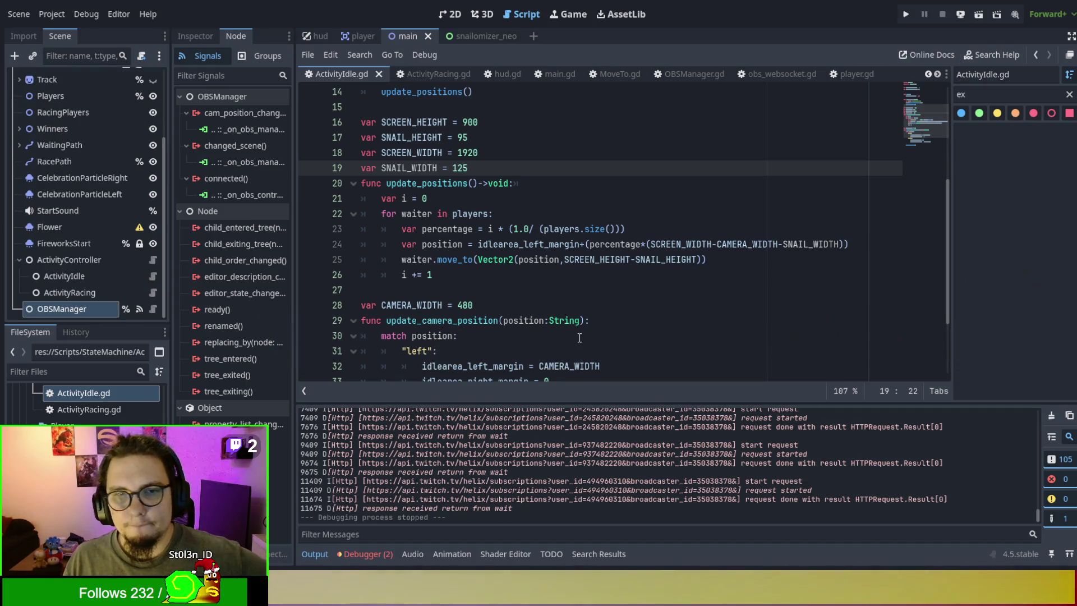
left_click(600, 274)
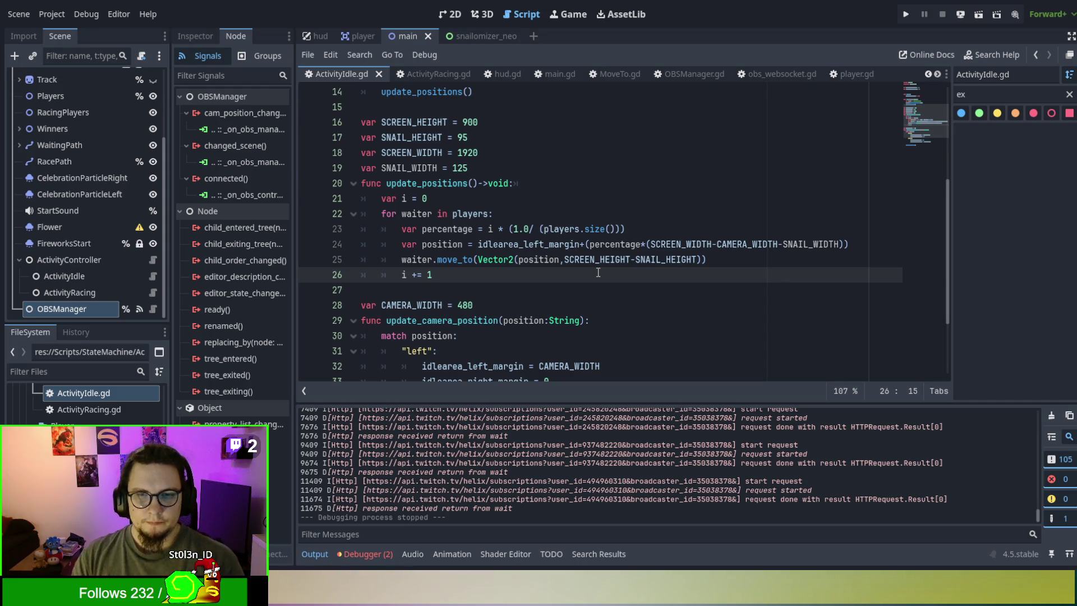
left_click(623, 229)
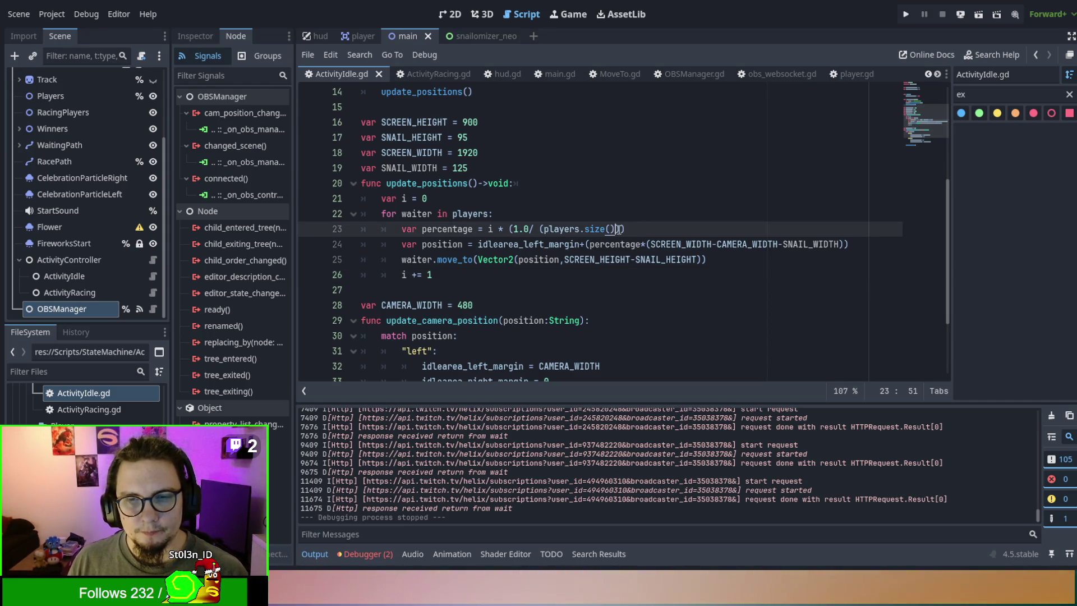
key("Right")
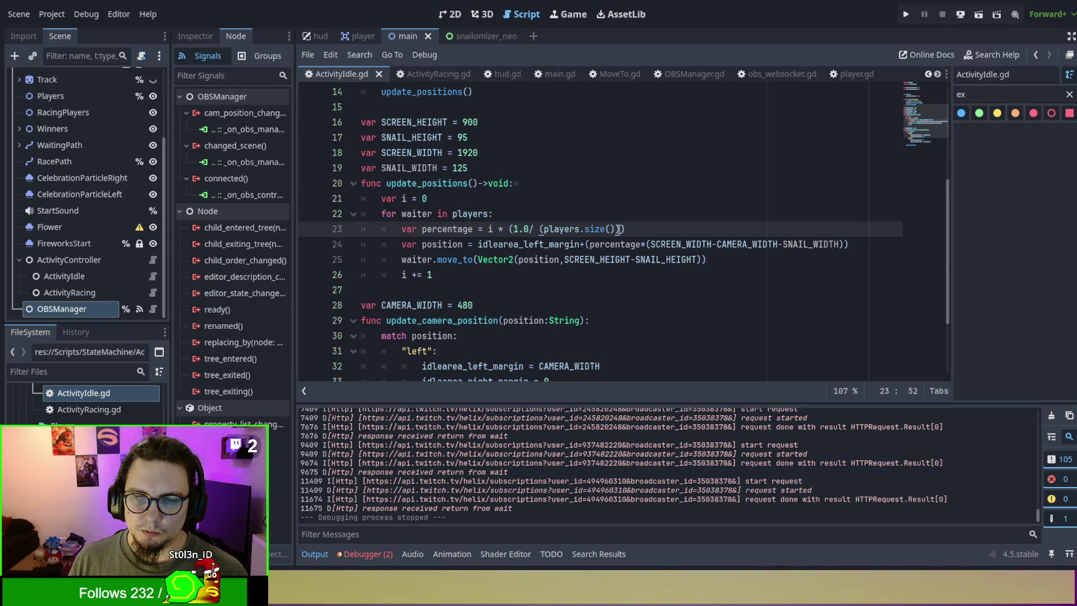
key("ctrl+shift+Return")
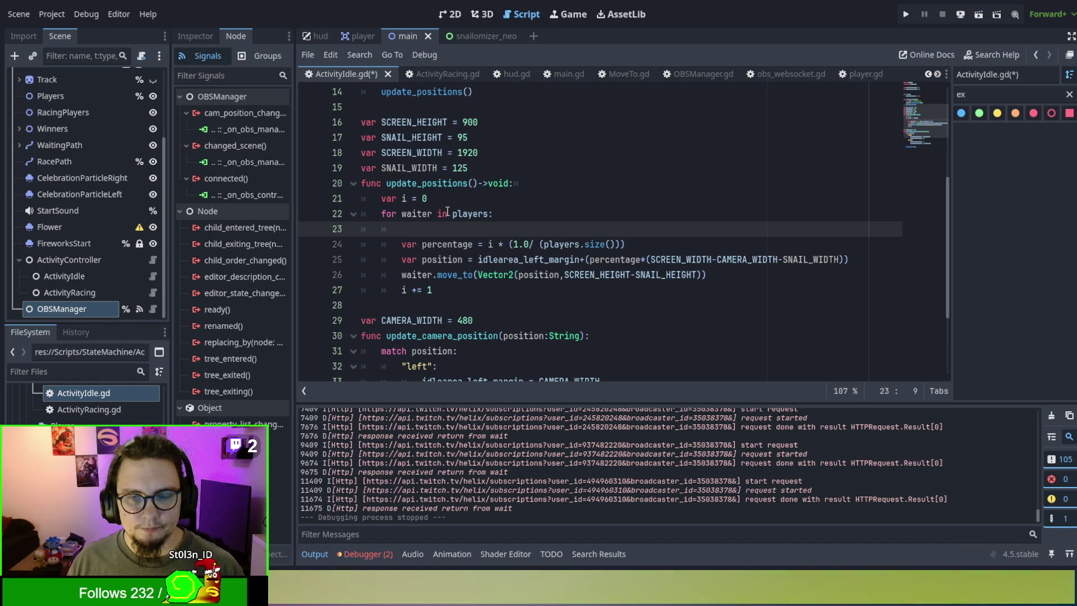
double_click(461, 242)
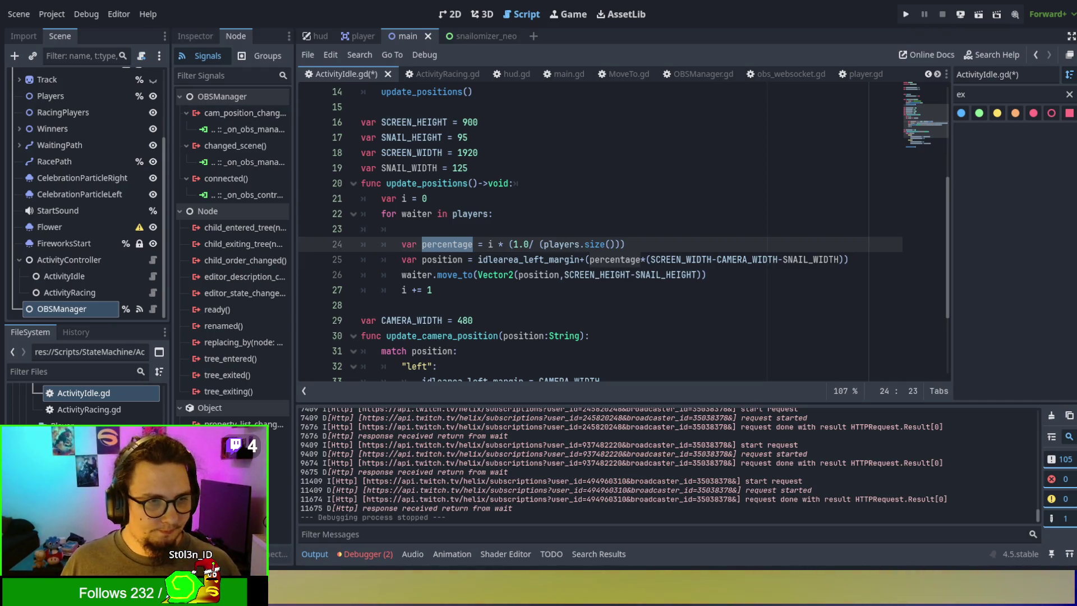
Step: Select the leftover indentation on the empty line inside the update_positions loop
key("Up")
key("Up")
key("End")
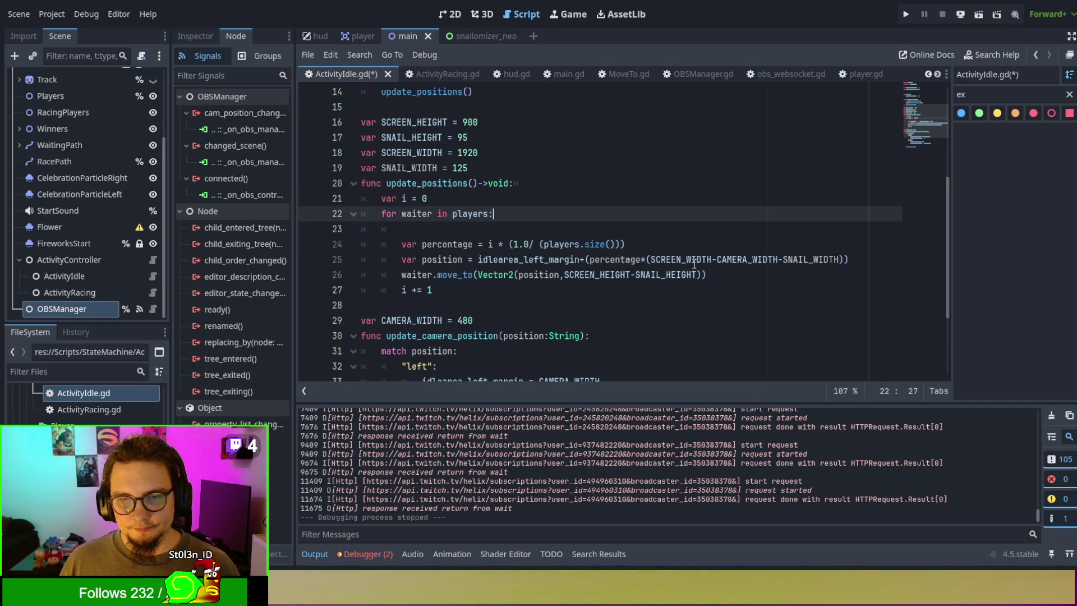
scroll(492, 276, "up", 1)
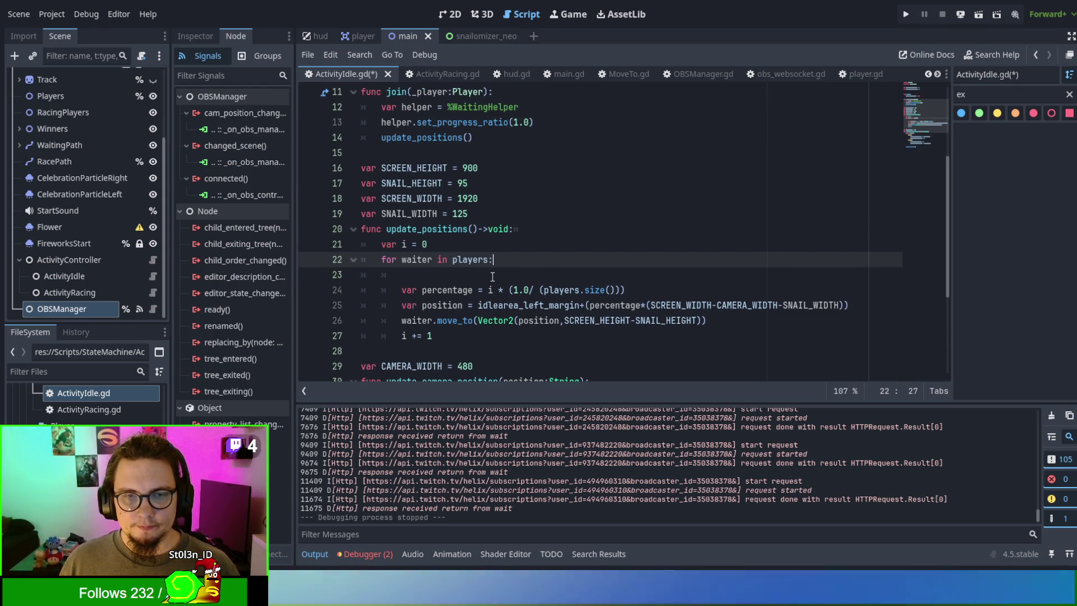
left_click(493, 276)
left_click_drag(493, 276, 335, 277)
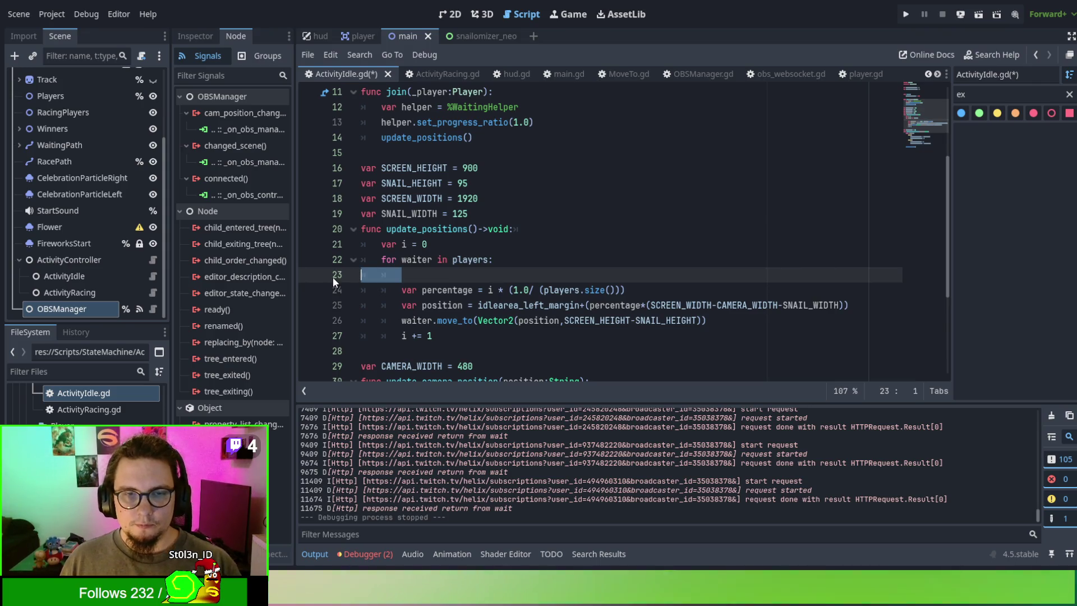
Step: Delete the blank loop line, start counter i at 1, then save and run
key("BackSpace")
key("BackSpace")
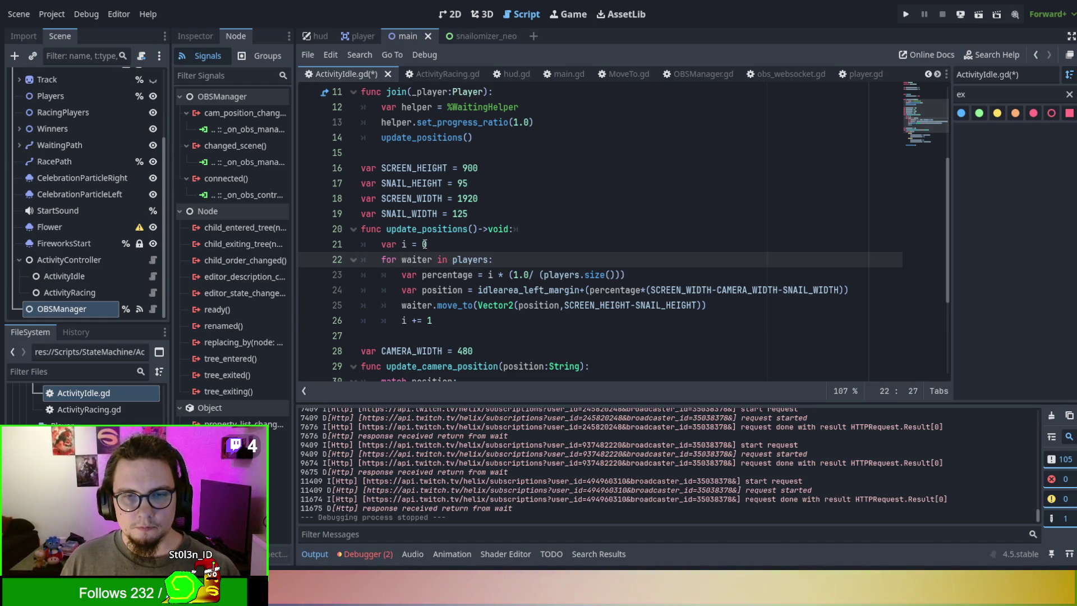
double_click(426, 245)
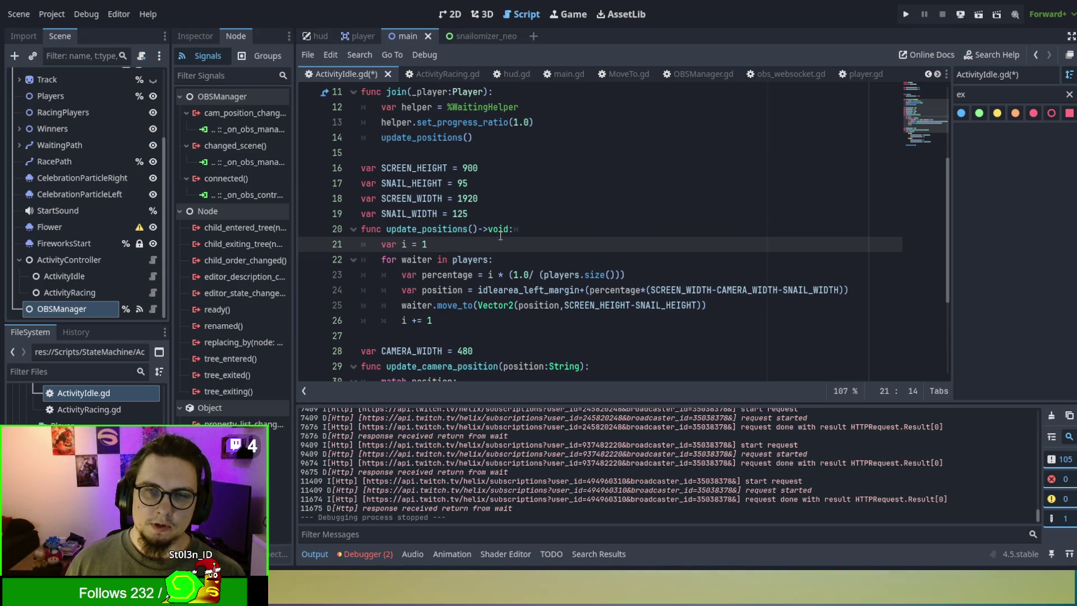
type("1")
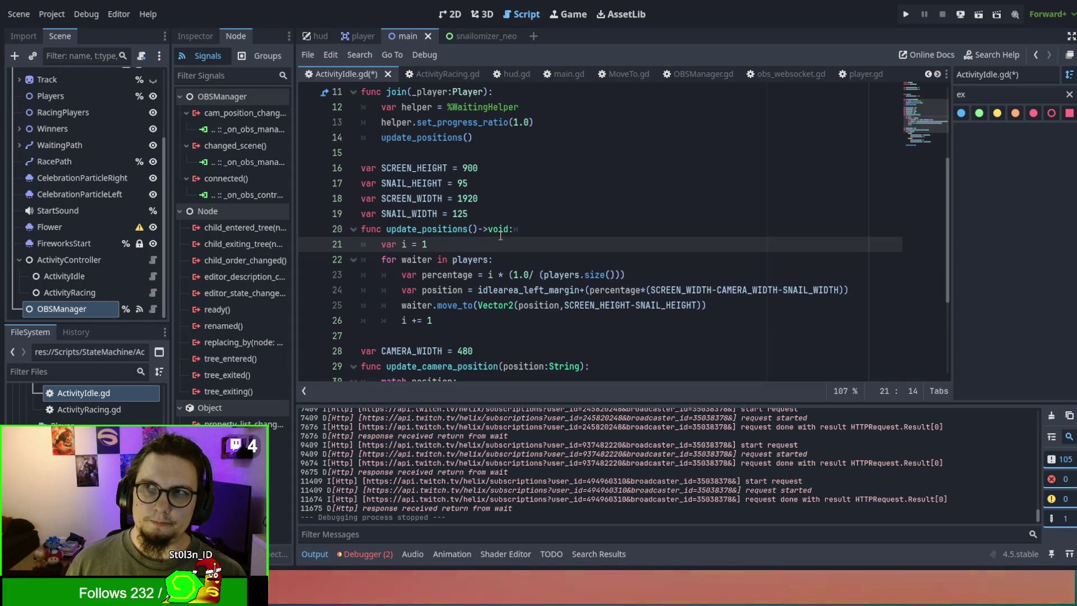
key("F5")
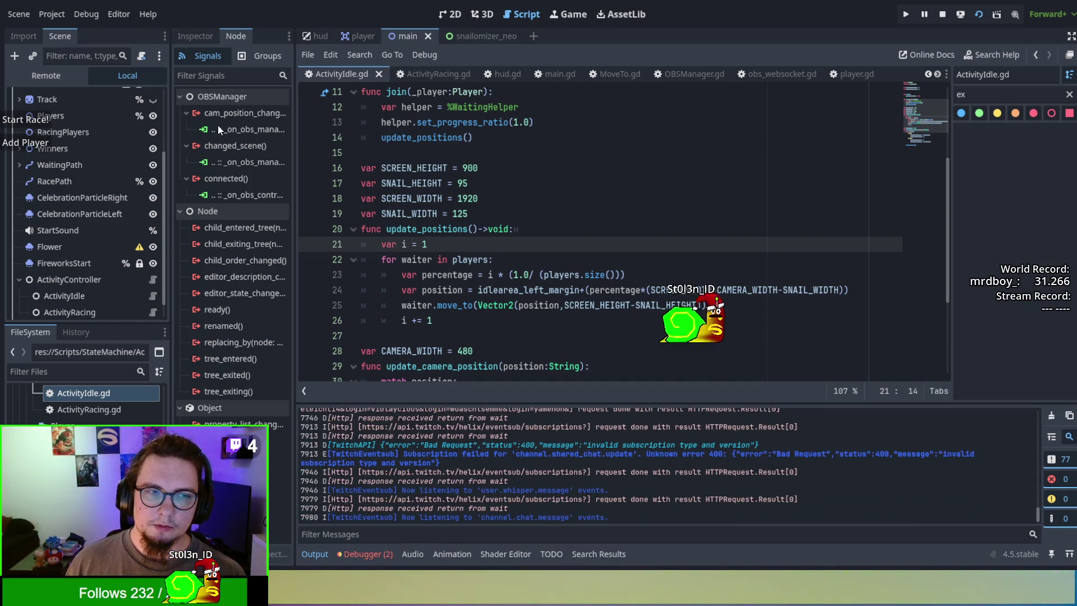
Step: Add several snails to the idle lineup with Add Player, then stop the game
left_click(39, 146)
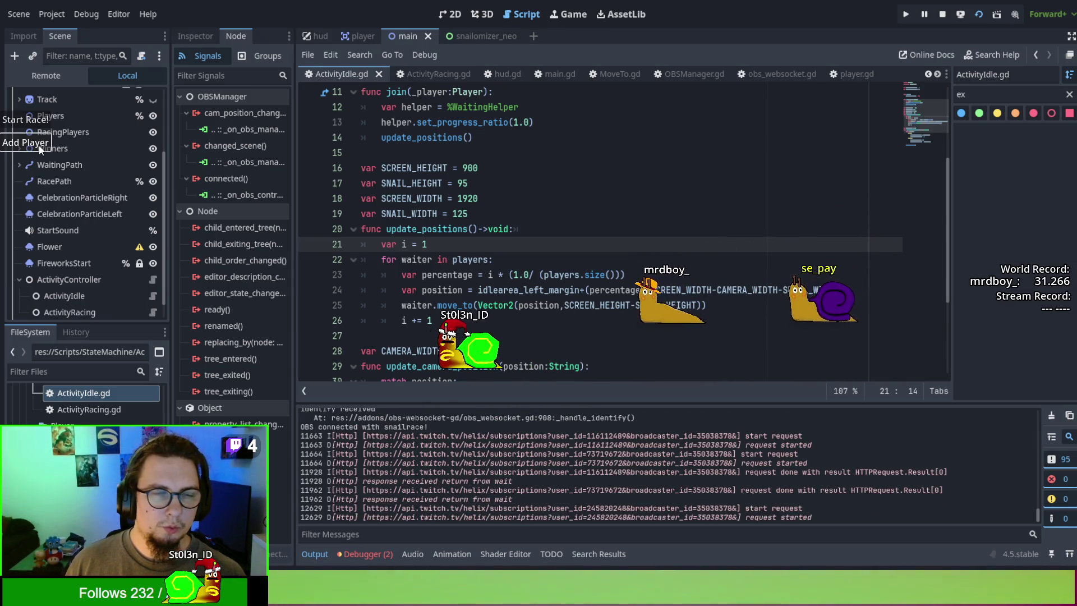
left_click(38, 145)
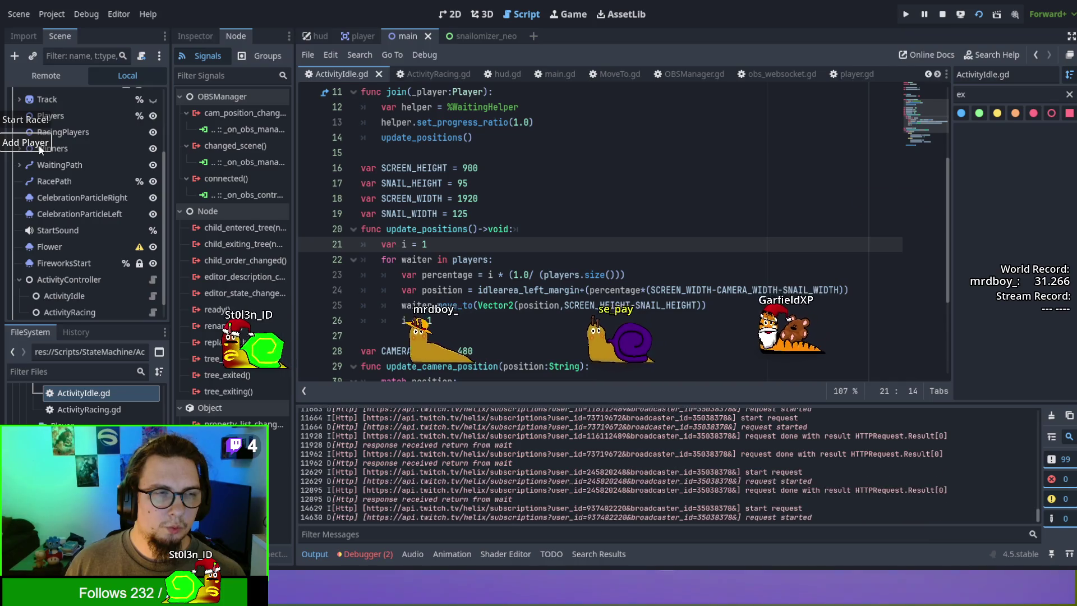
left_click(39, 146)
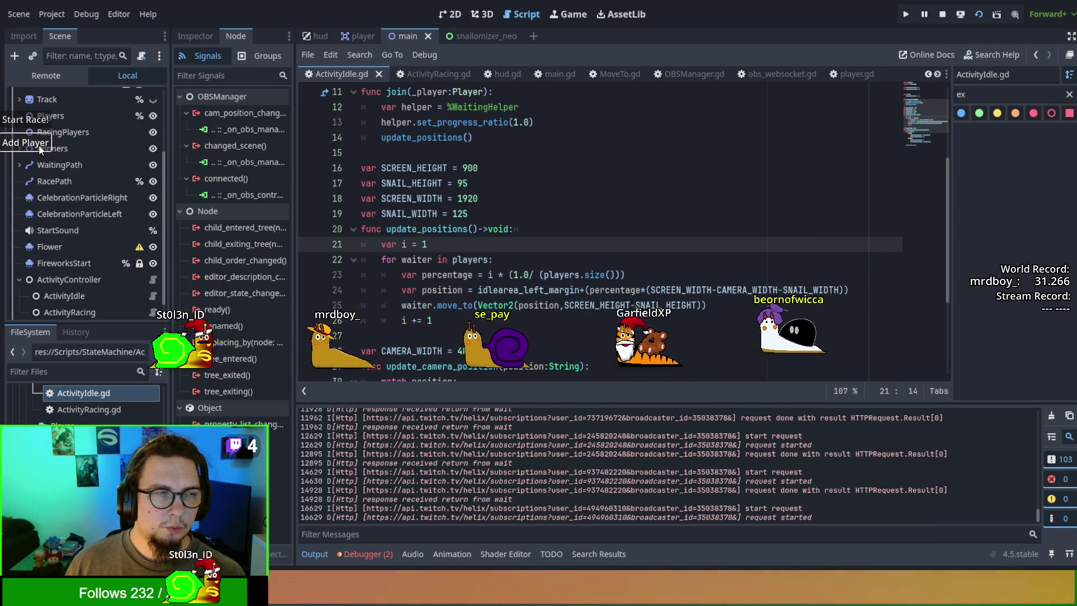
left_click(39, 146)
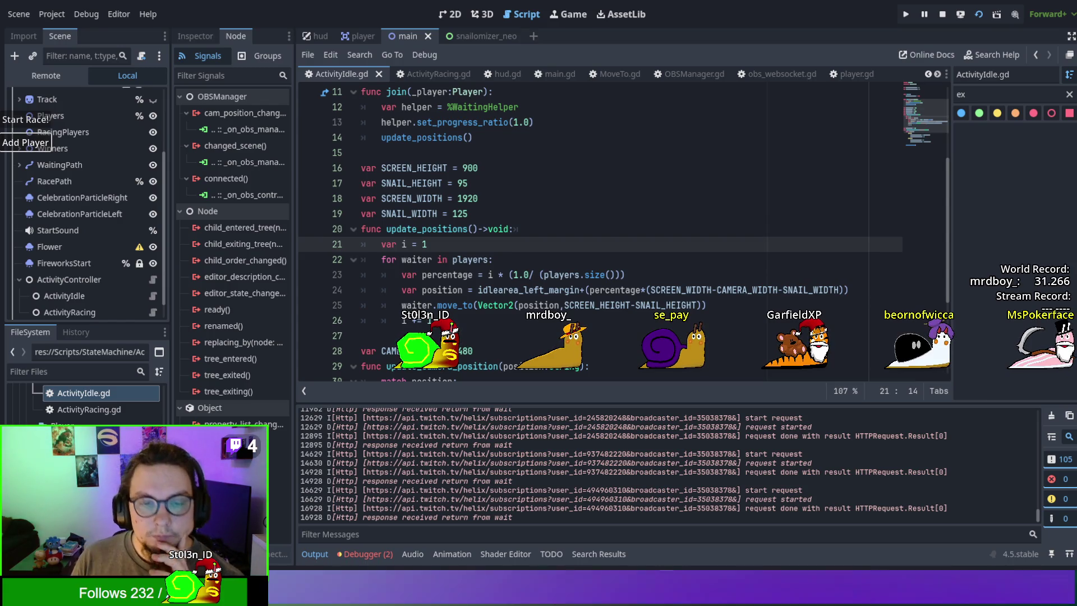
key("F8")
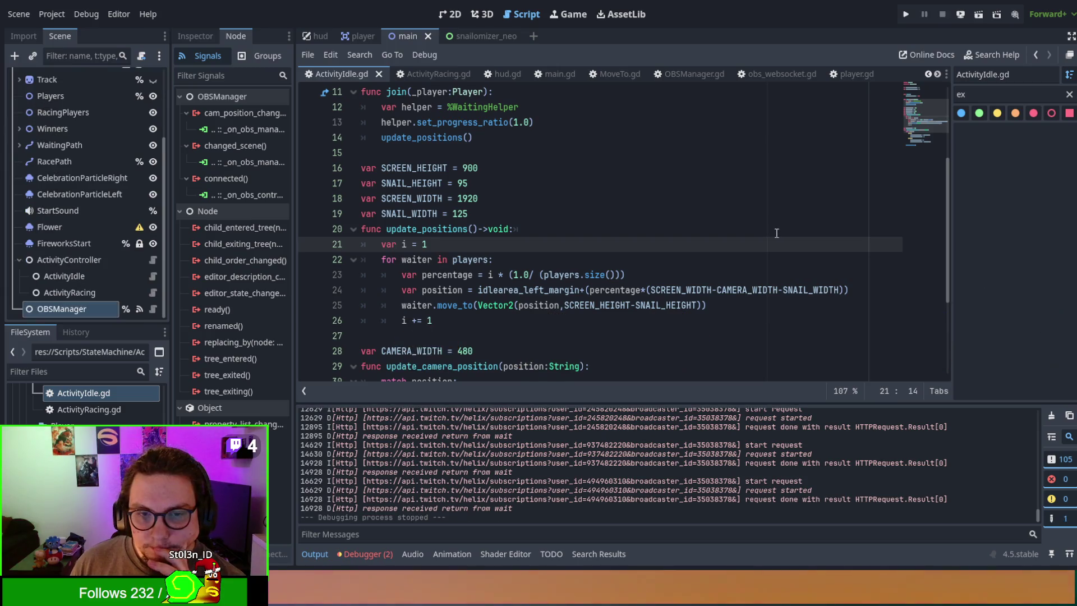
Step: Review the percentage formula and reset the loop counter to var i = 0
double_click(459, 275)
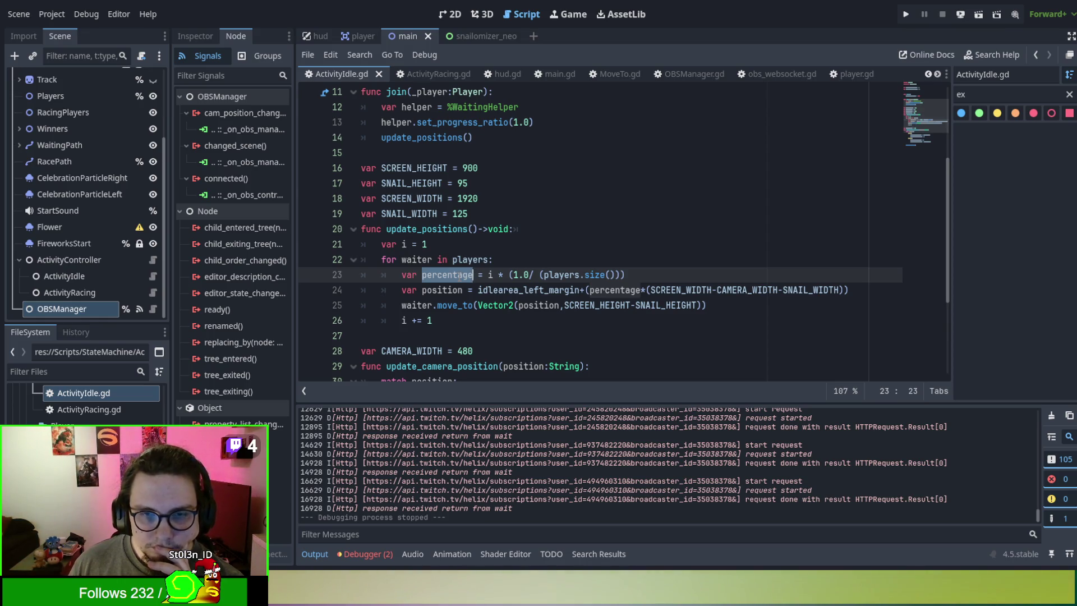
double_click(424, 244)
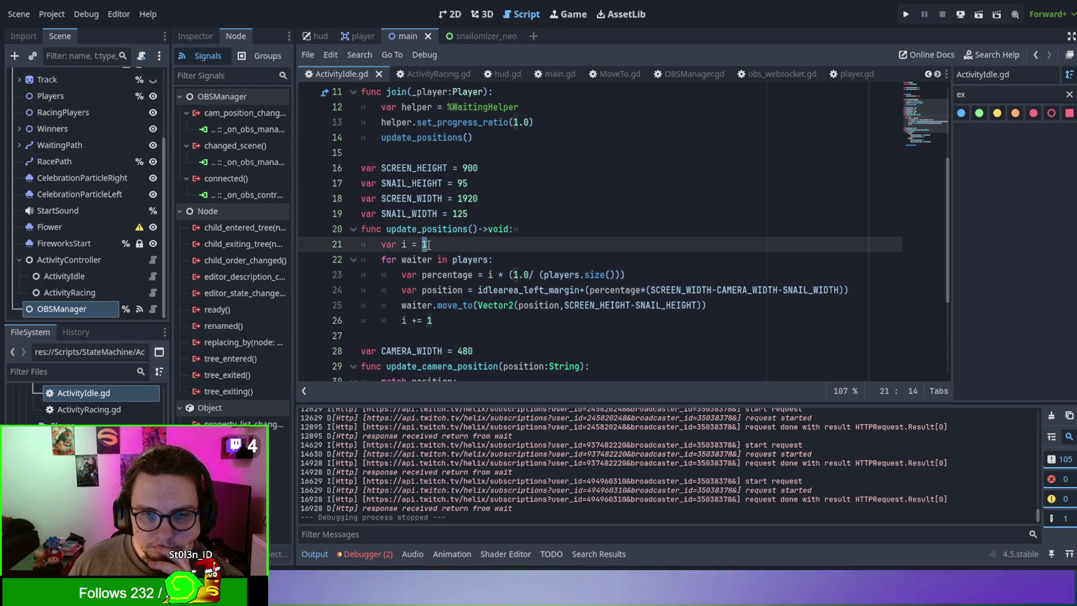
type("0")
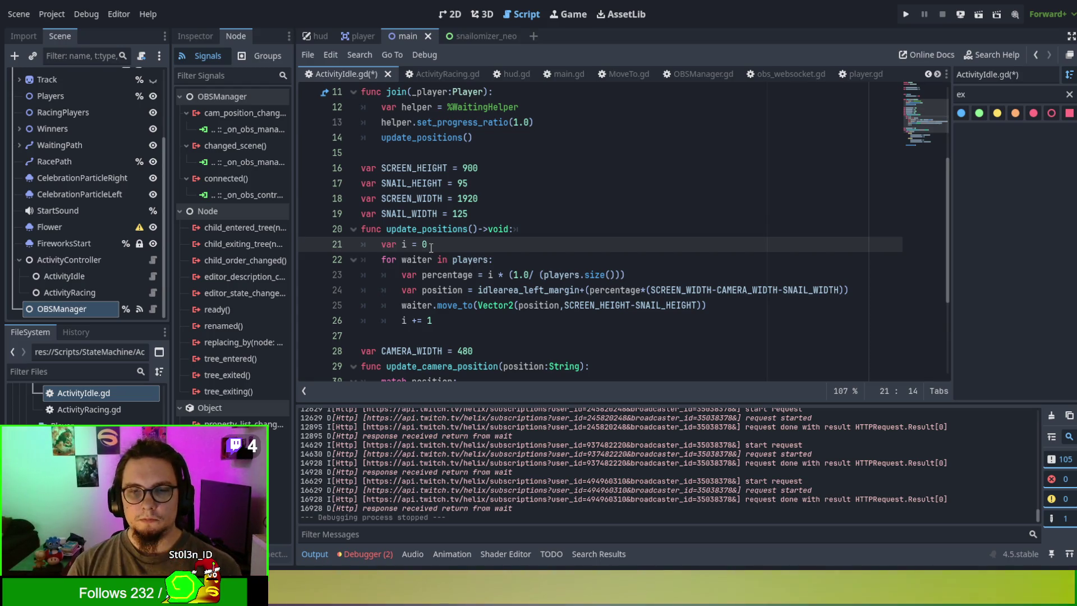
Step: Restore 'var i = 0' after briefly trying 1, keep the players.size()-1 divisor, then save and relaunch
key("BackSpace")
key("BackSpace")
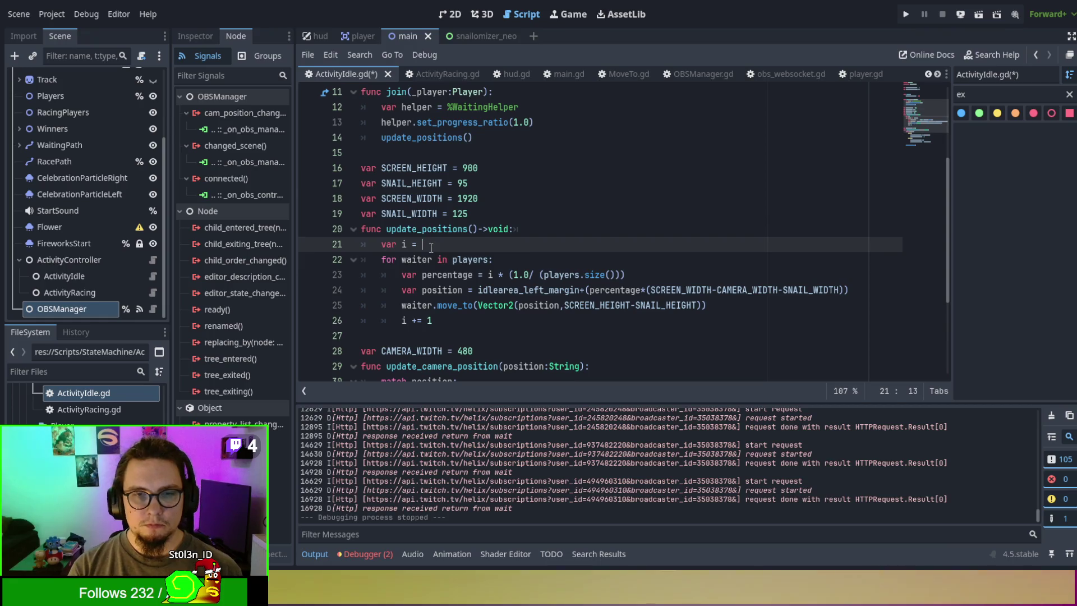
type("1")
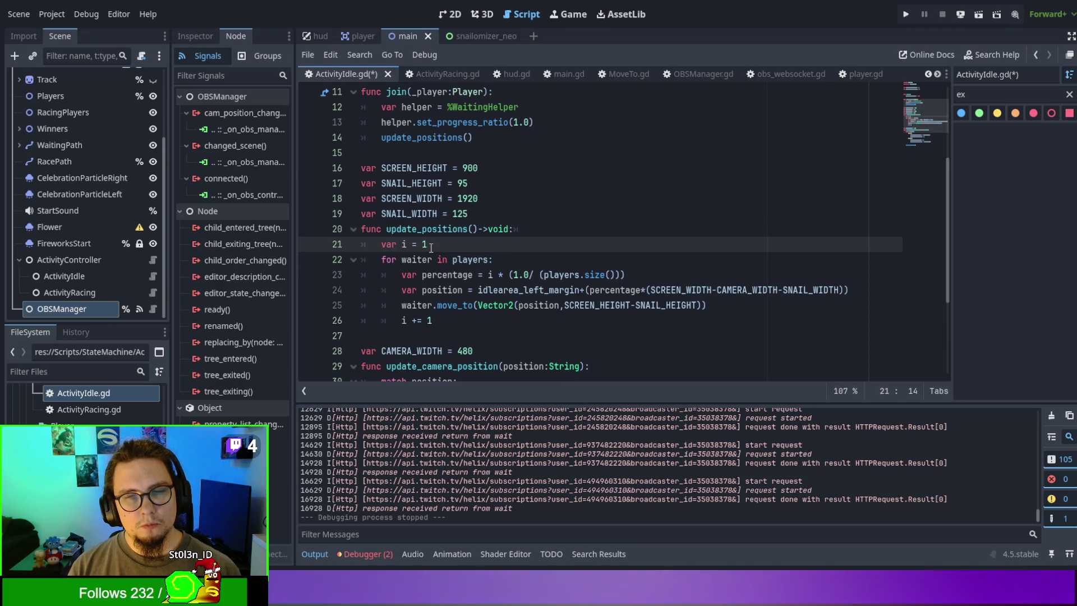
key("BackSpace")
type("0")
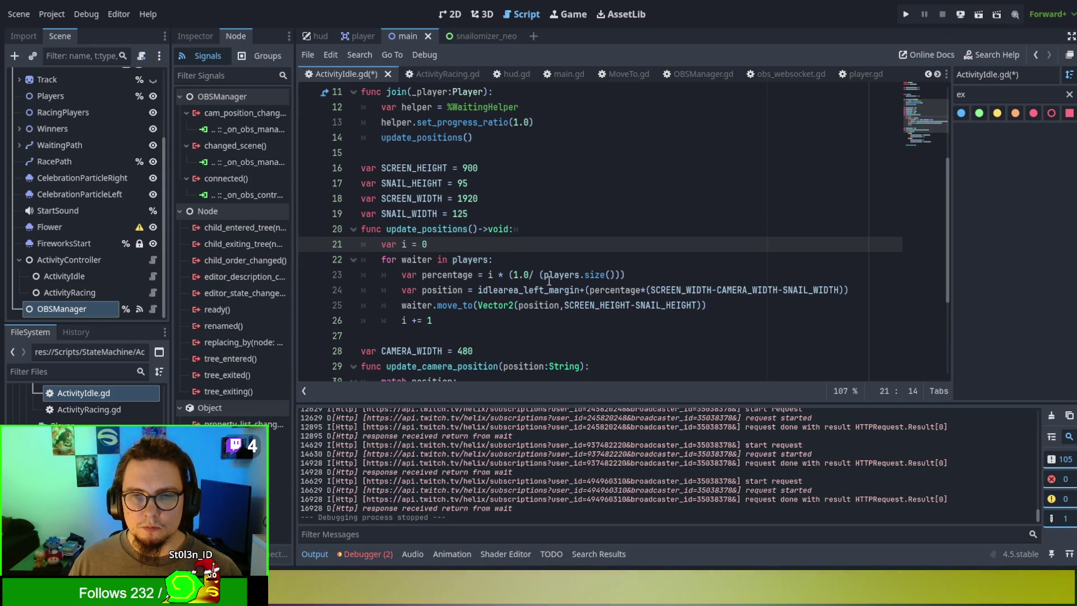
left_click(618, 275)
type("-1")
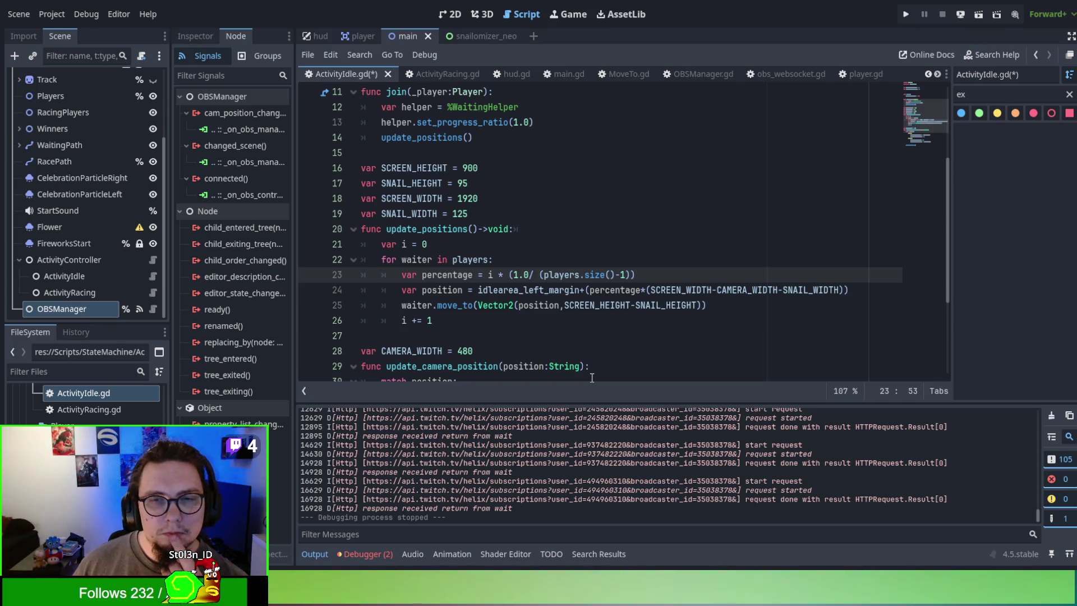
key("F6")
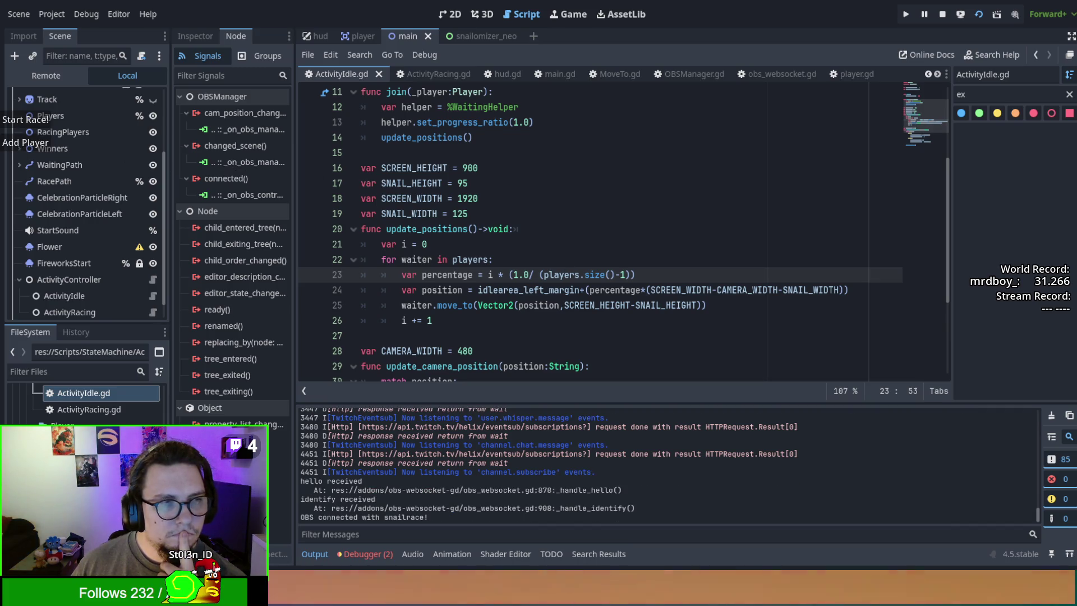
Step: Check the debugger's errors and stack trace, add snails, then stop the game with F8
scroll(646, 307, "down", 1)
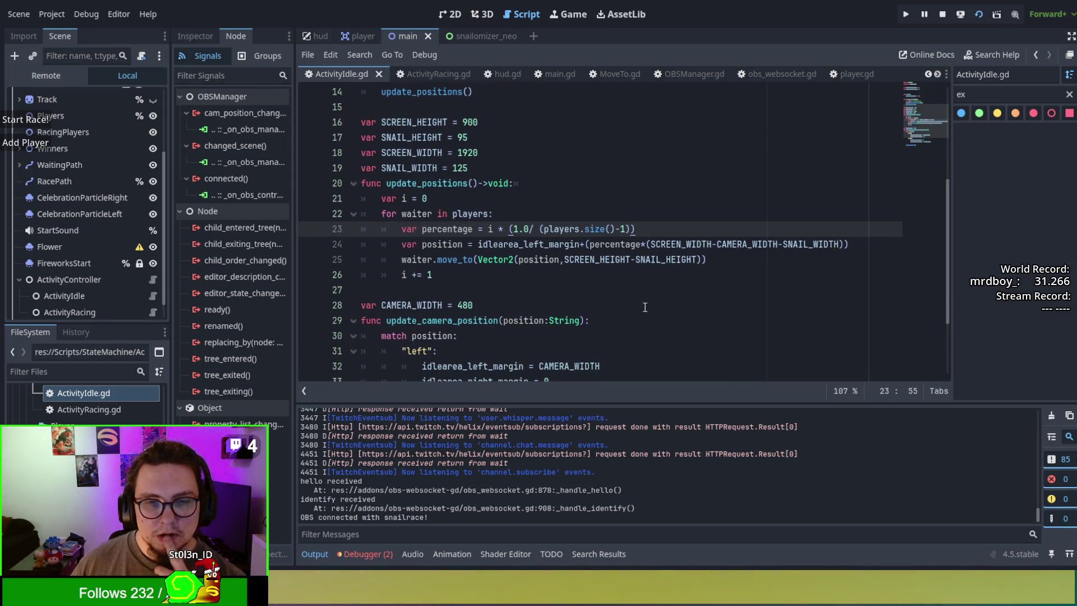
left_click(373, 554)
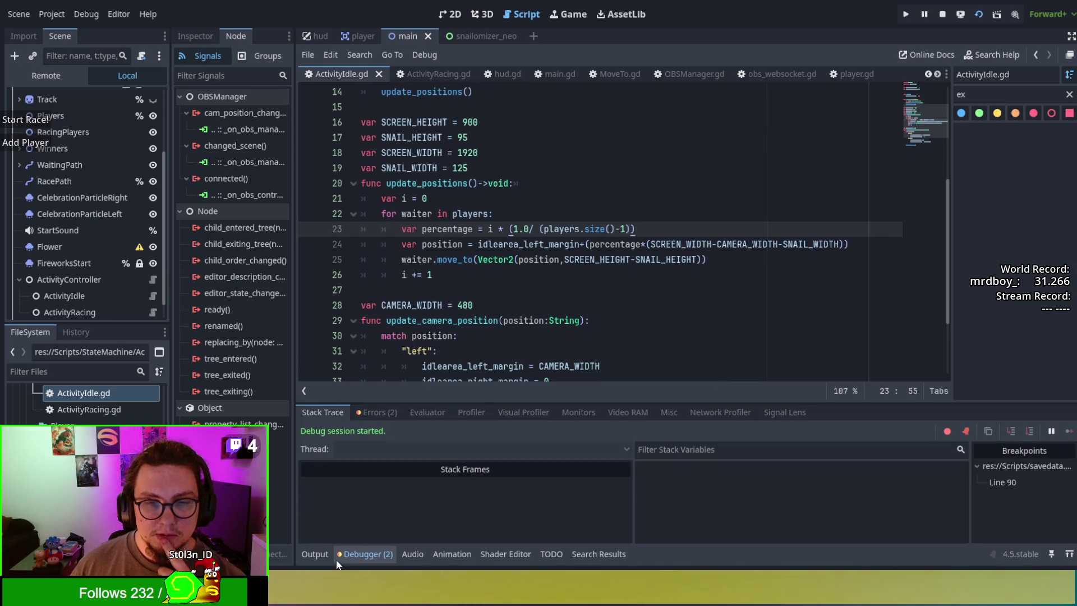
left_click(376, 413)
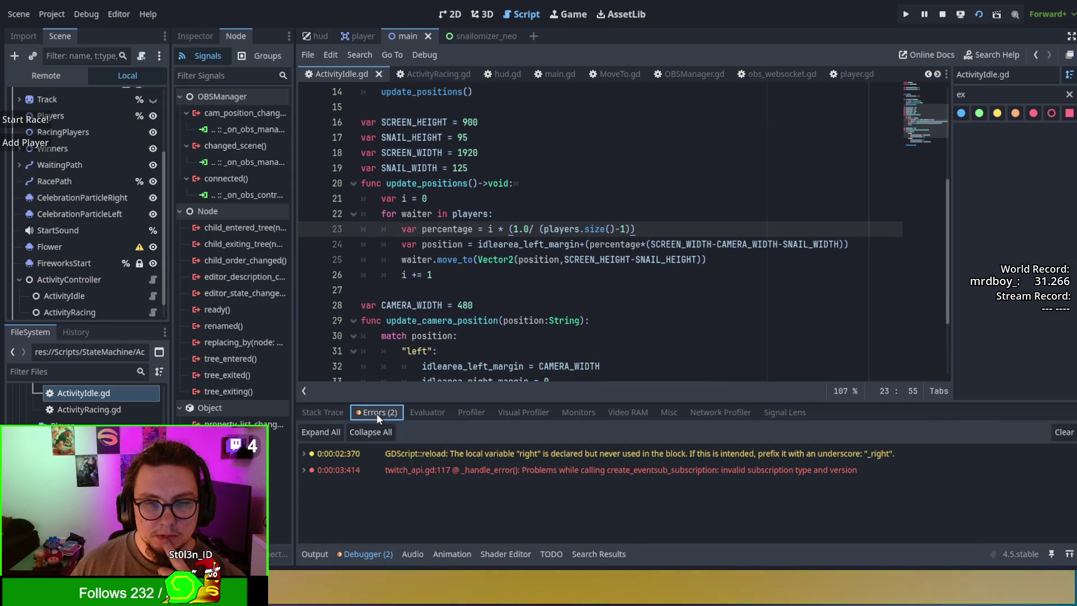
left_click(323, 413)
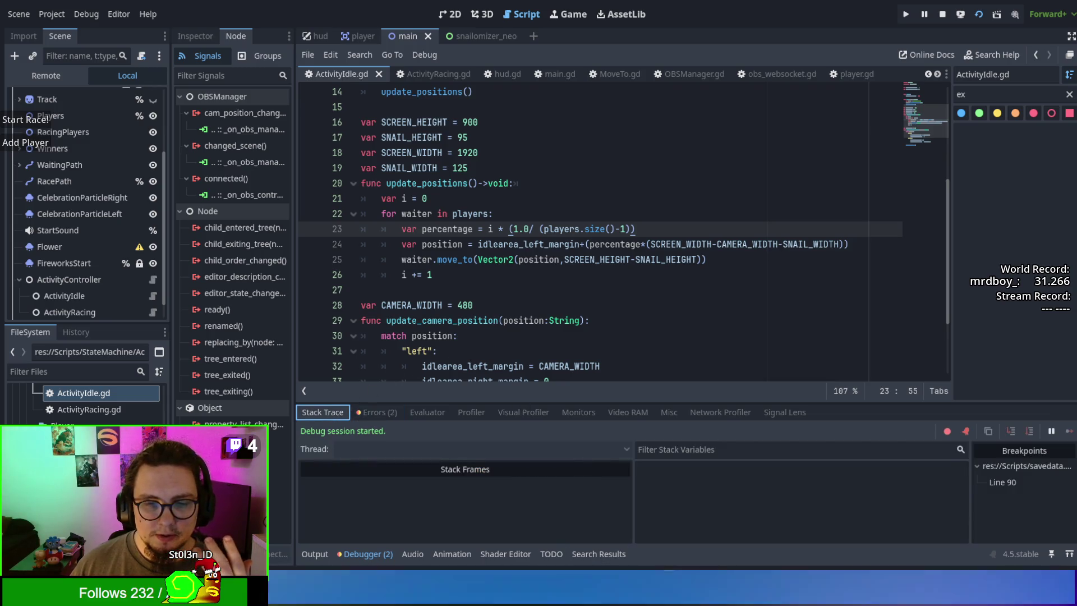
left_click(35, 142)
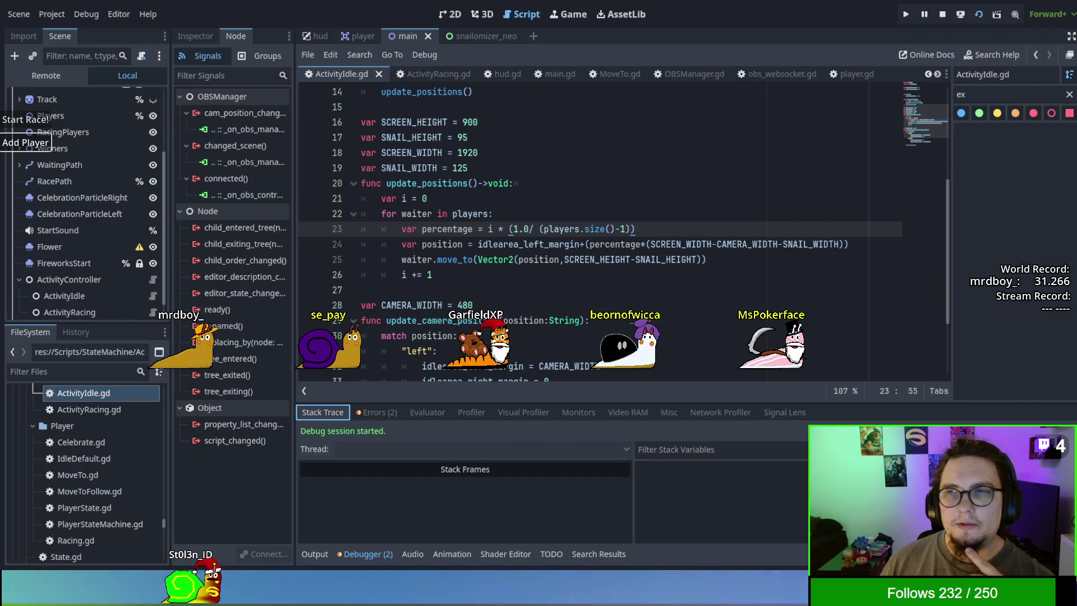
key("F8")
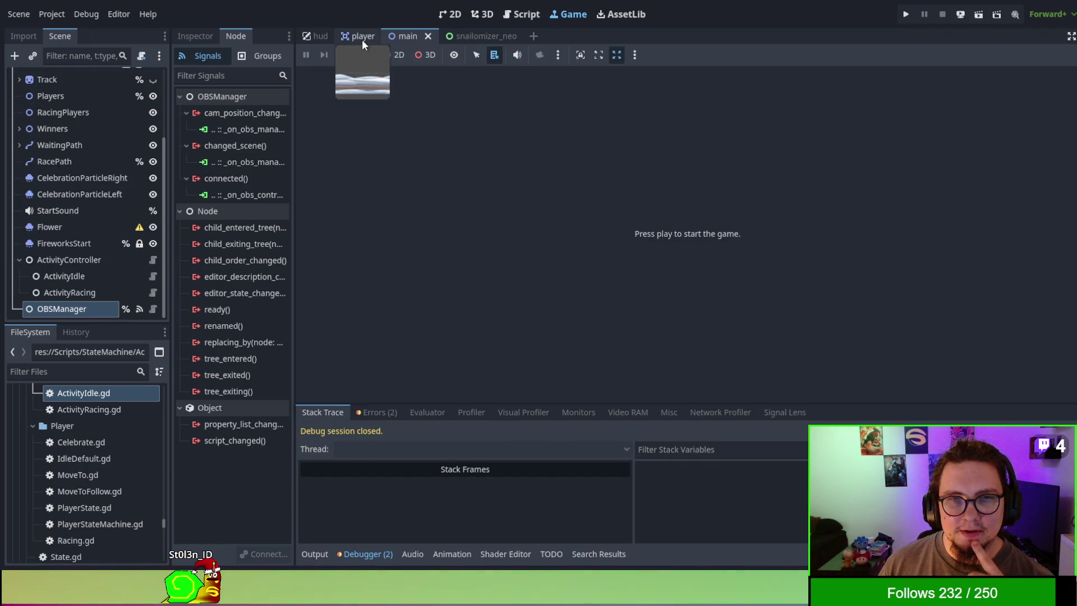
Step: Go through the player and main scenes to ActivityIdle.gd, placing the caret after percentage on line 23
left_click(362, 39)
left_click(415, 42)
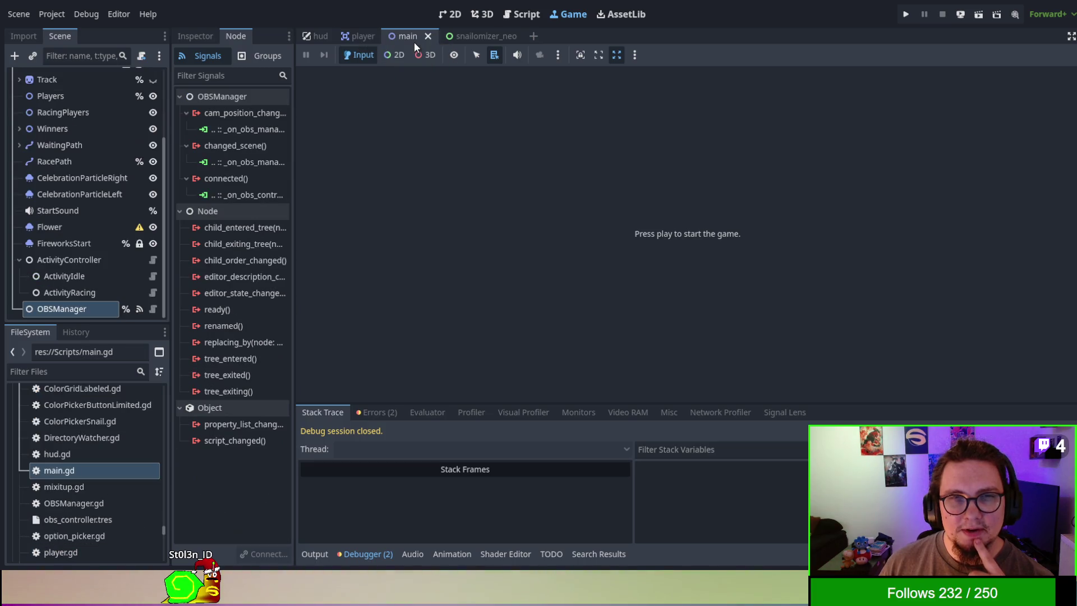
left_click(521, 14)
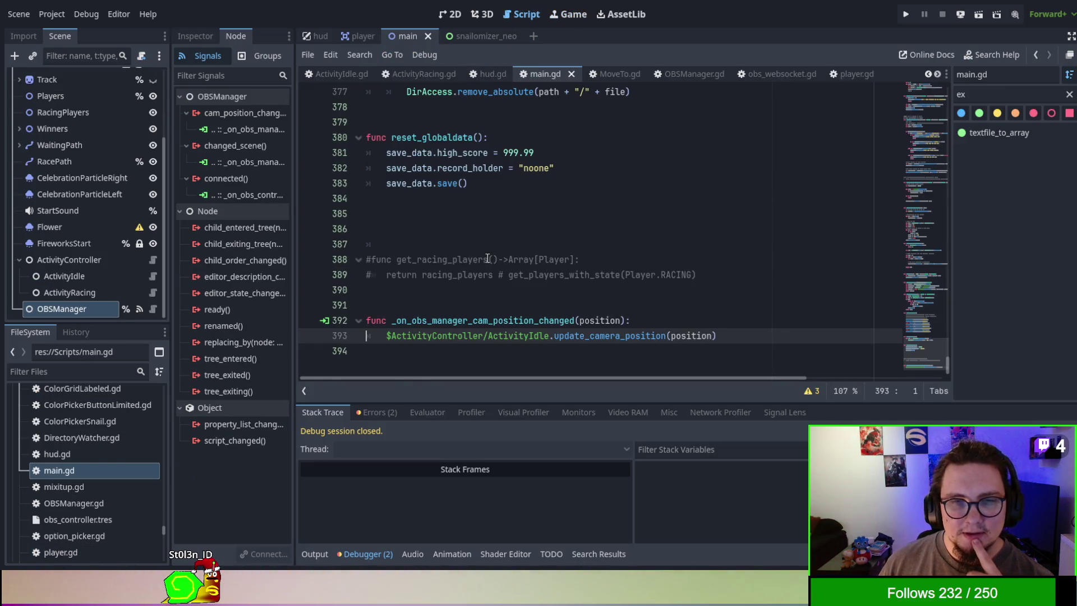
scroll(487, 258, "up", 2)
scroll(487, 258, "up", 2)
scroll(487, 258, "down", 4)
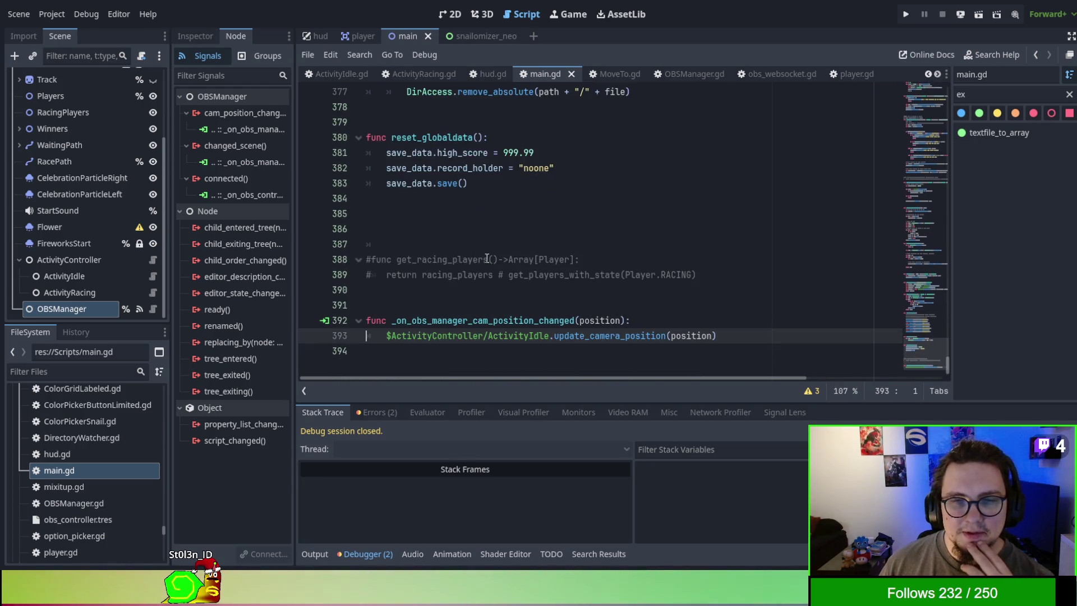
left_click(350, 38)
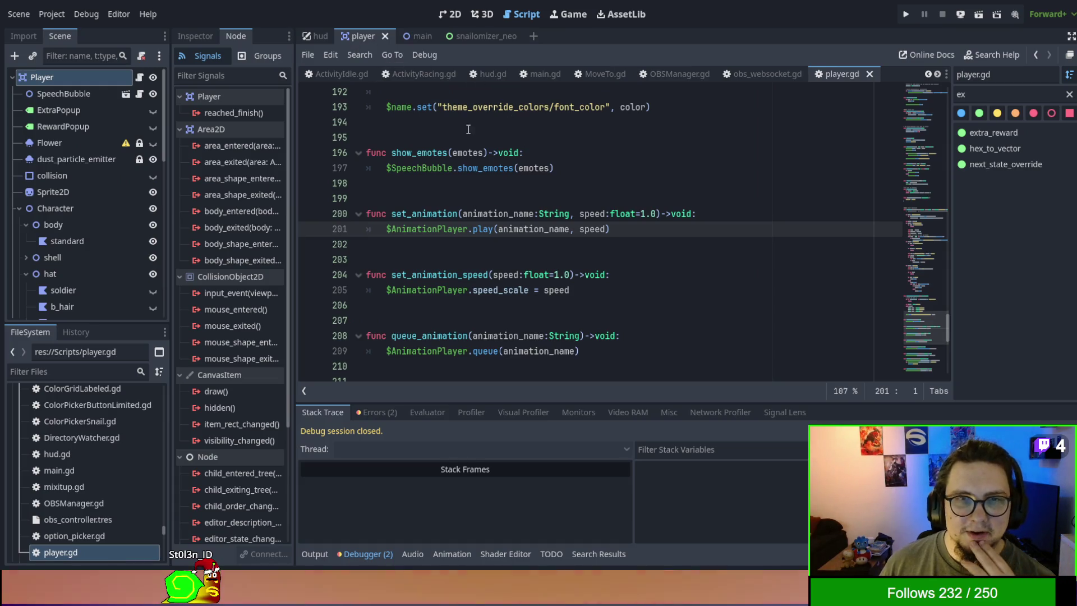
left_click(326, 74)
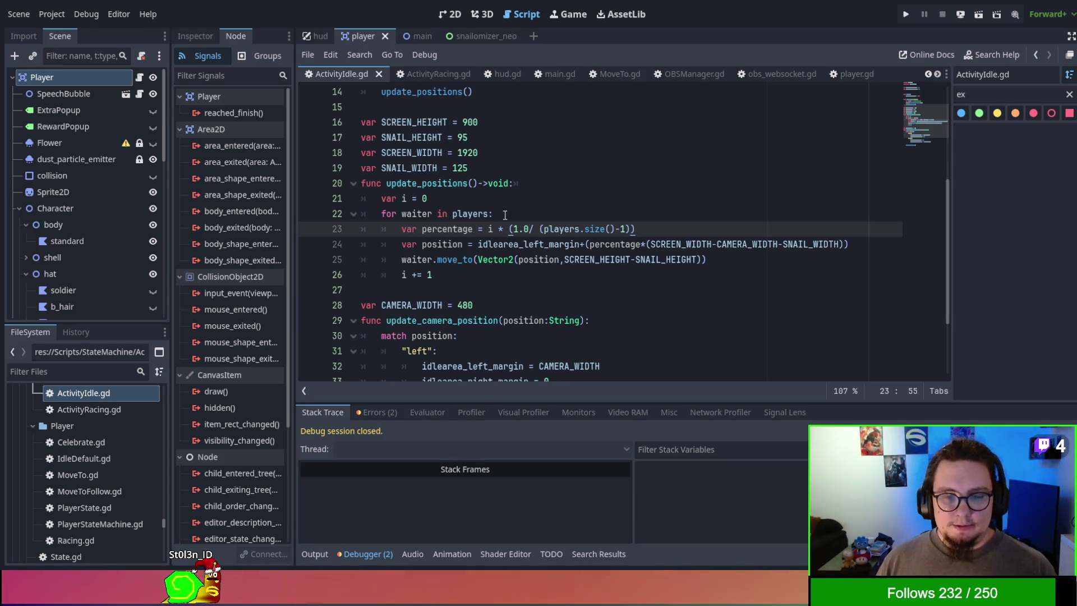
left_click(472, 229)
Step: Set 'var percentage = 0', put its calculation under 'if players.size() > 0:', and run the game
type("-")
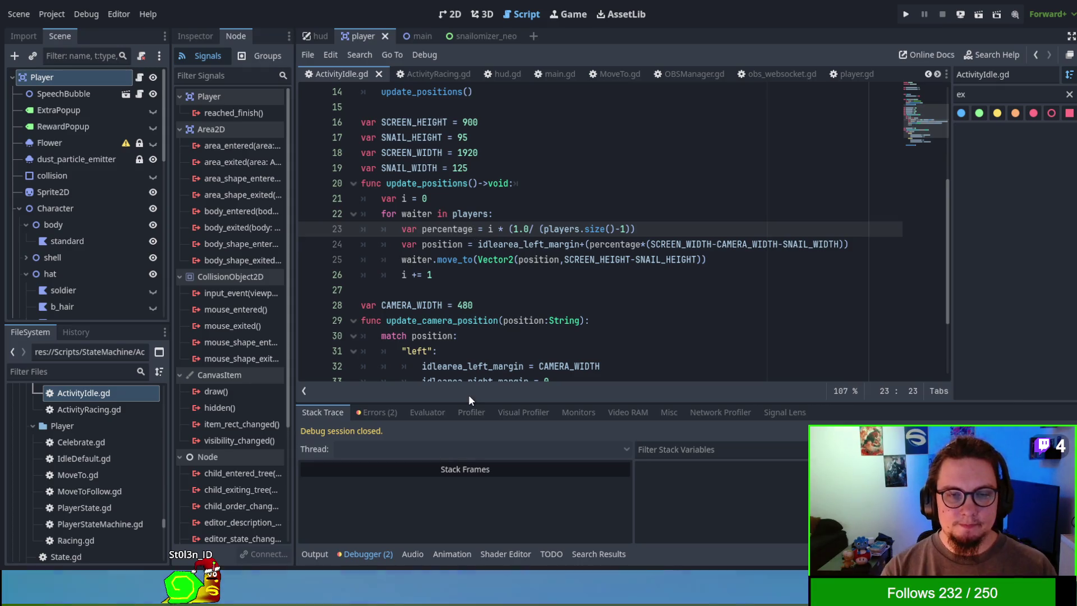
key("BackSpace")
type("= ")
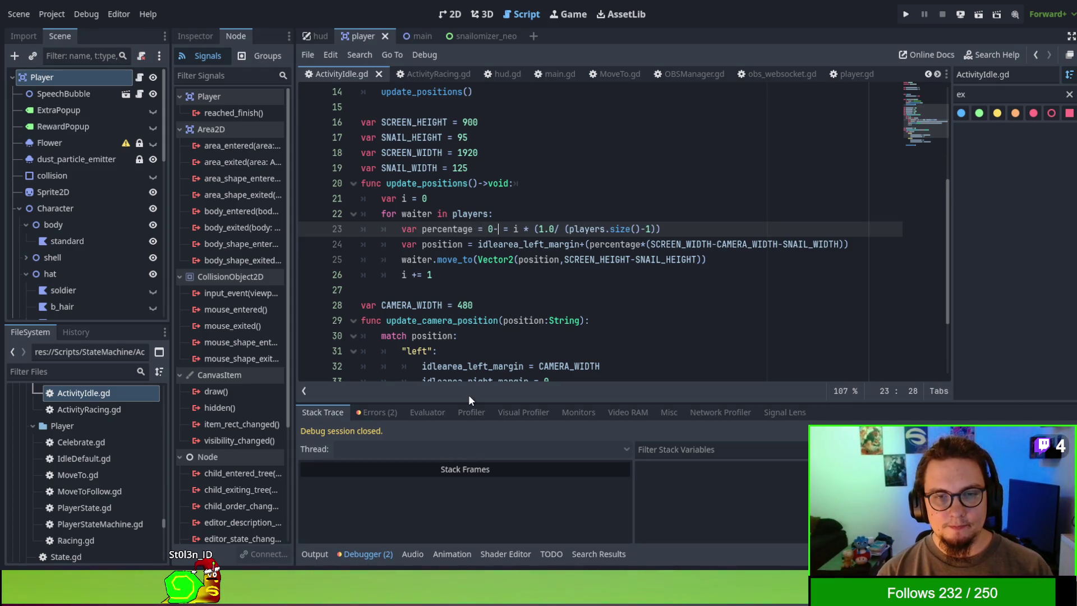
type("0")
key("Return")
type("if")
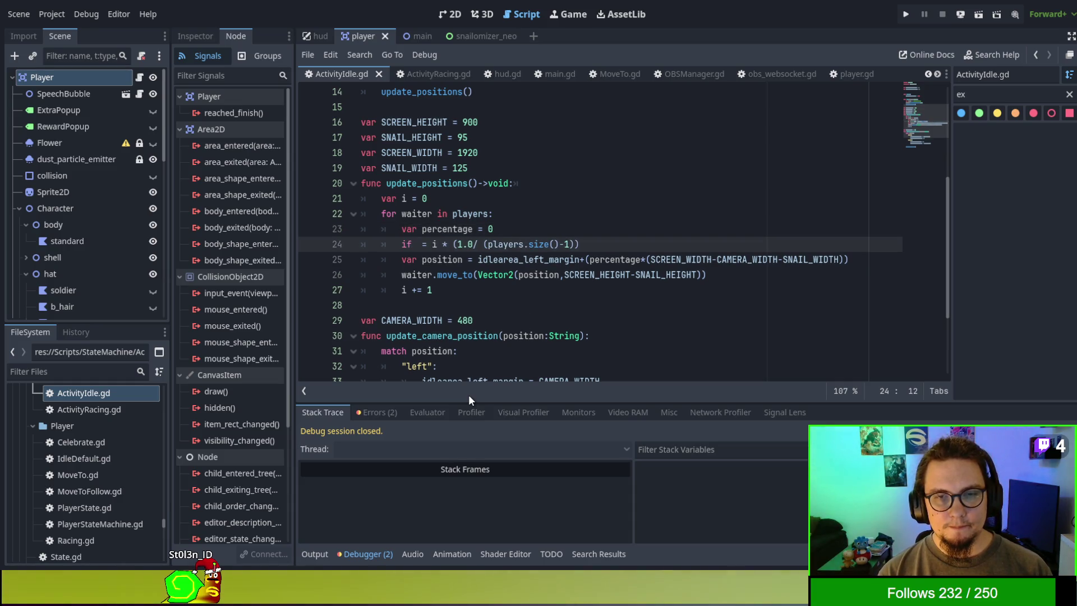
type("players.si")
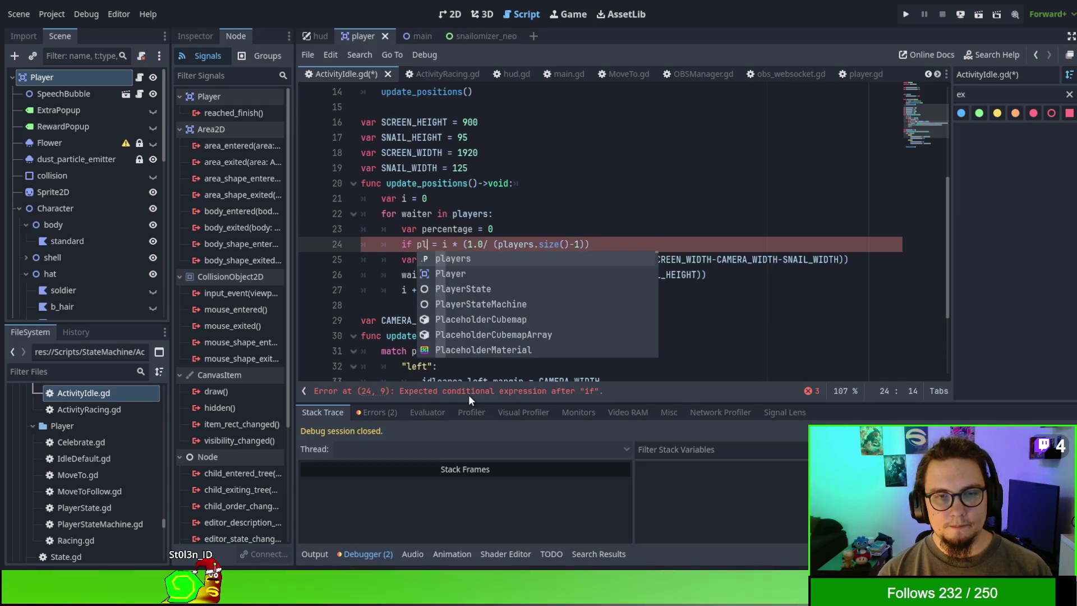
type("ze")
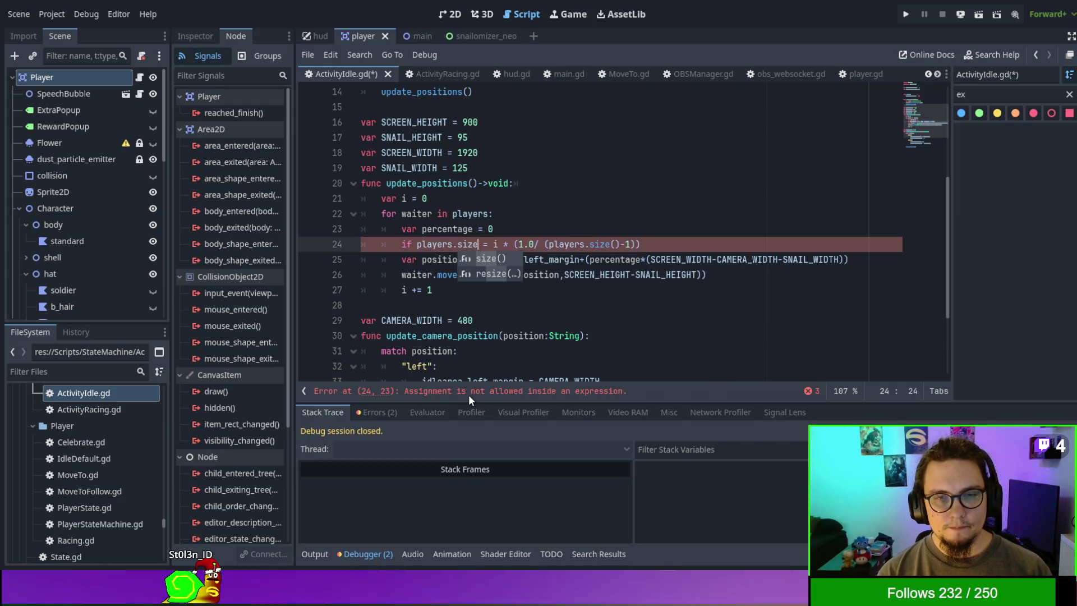
key("Return")
type("> 0:")
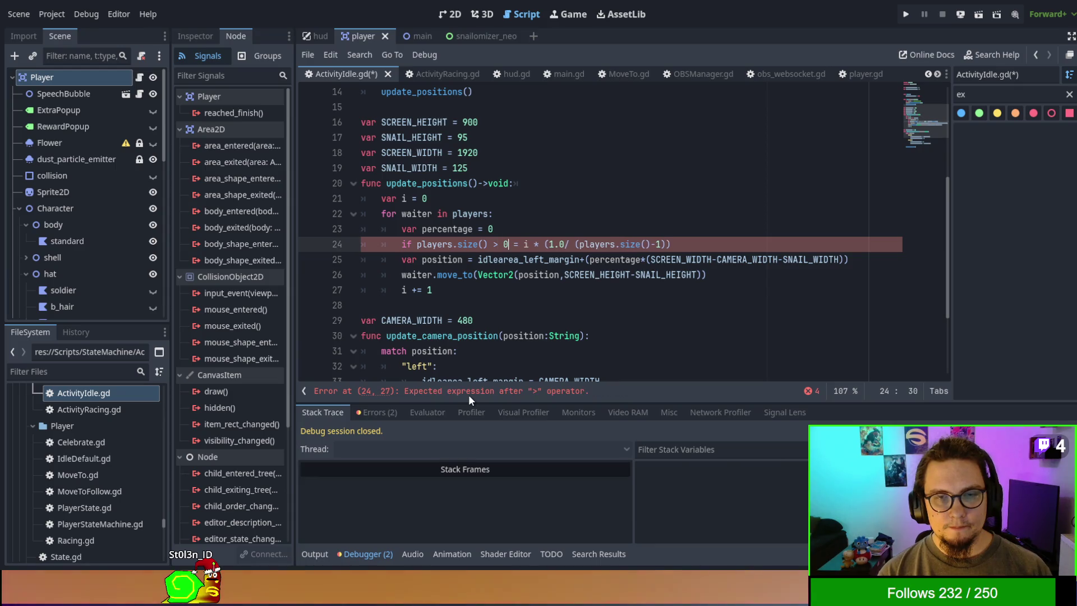
key("Return")
type("percentage")
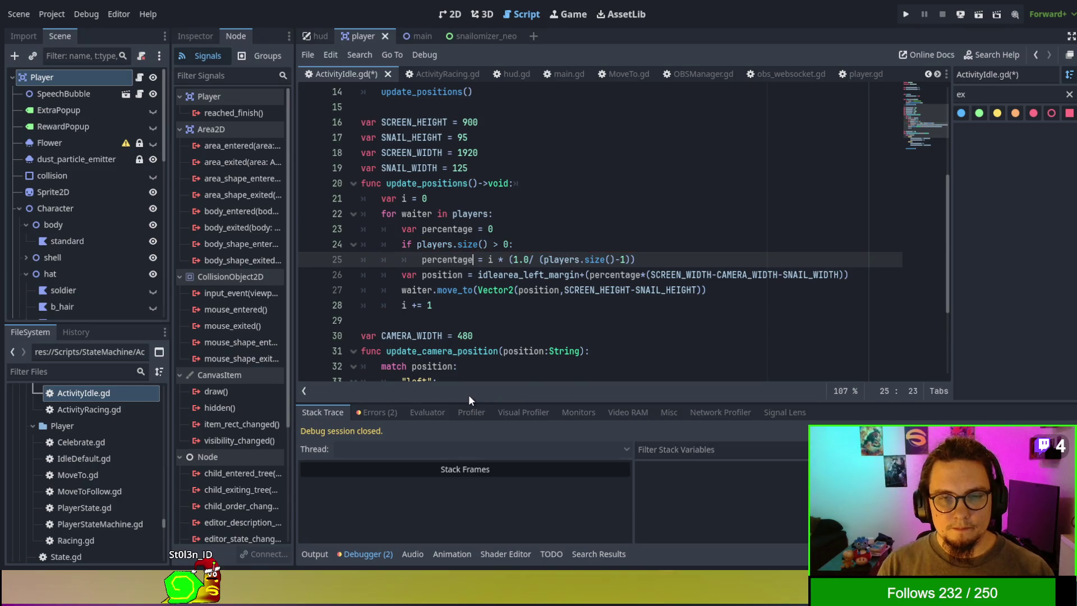
key("F5")
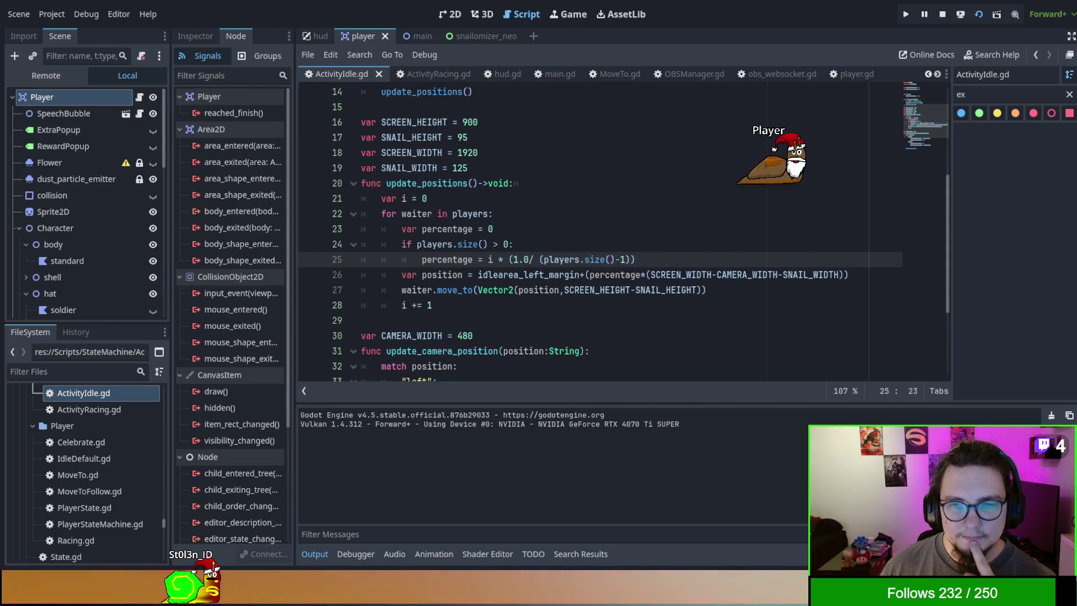
Step: Stop the current game and run the main scene instead
left_click(942, 14)
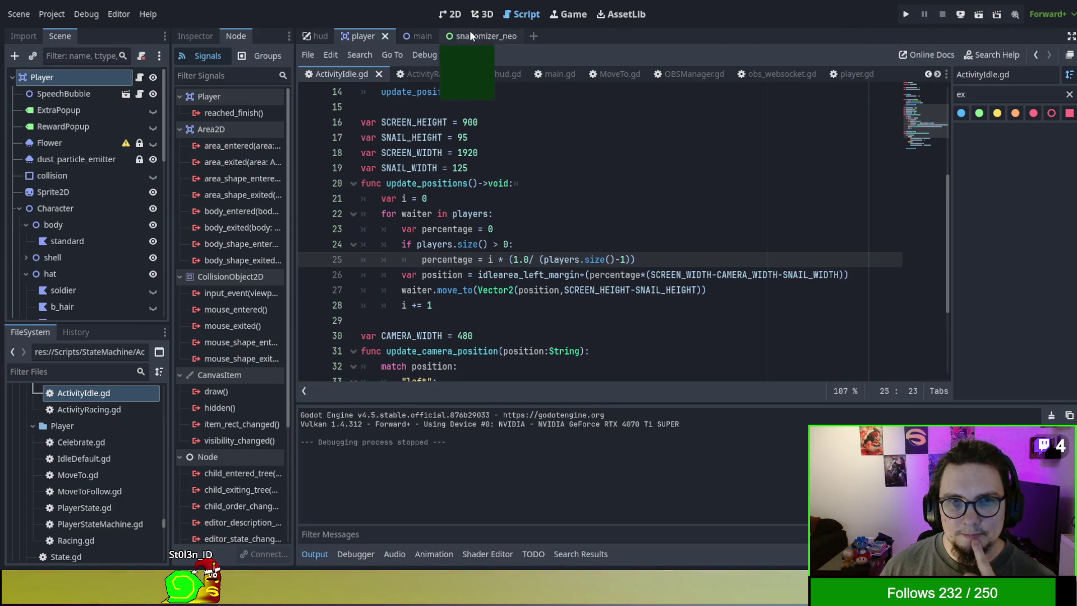
left_click(419, 36)
key("F5")
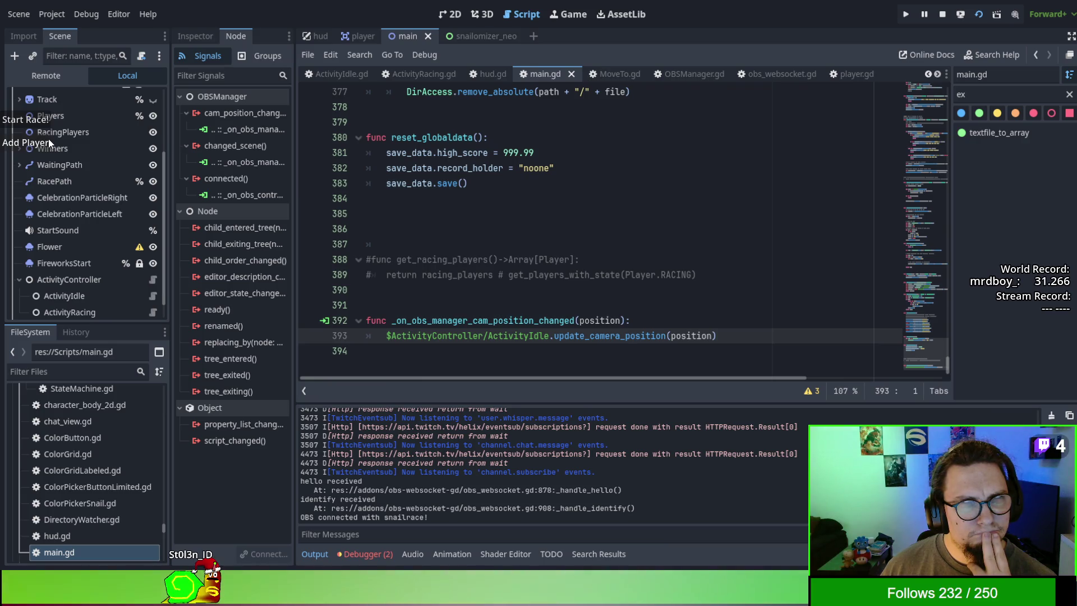
Step: Add five snail players to check their spacing, then stop the game and return to the player scene
left_click(48, 139)
left_click(48, 139)
left_click(48, 139)
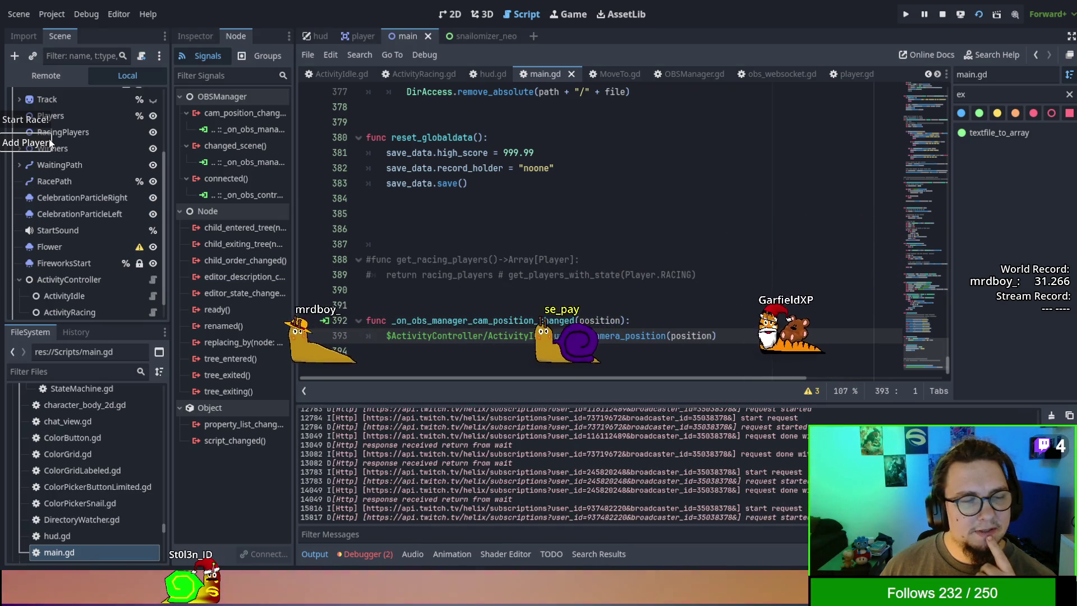
left_click(49, 139)
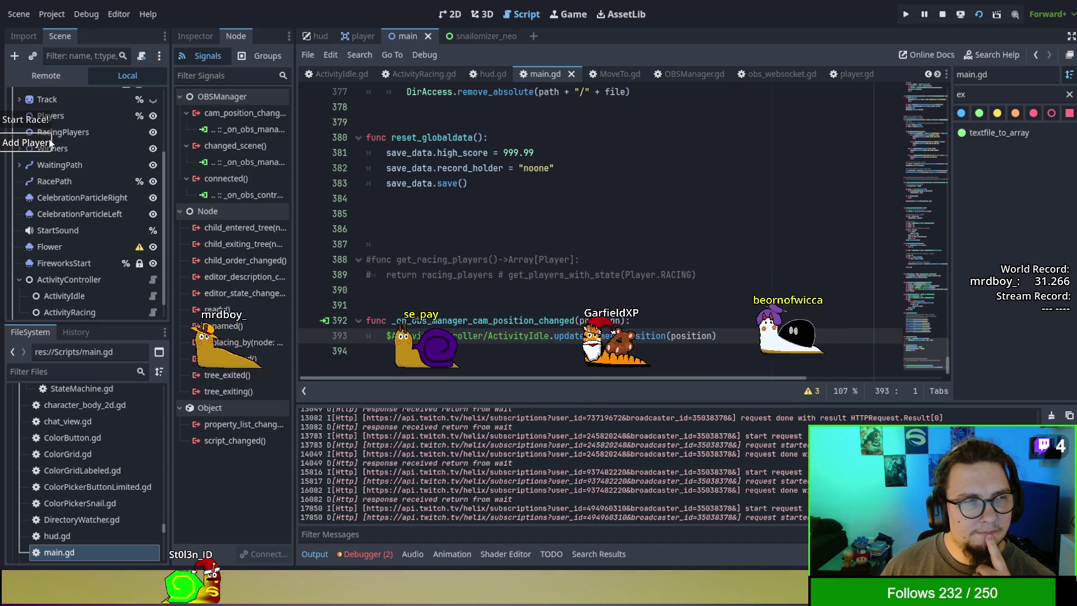
left_click(49, 139)
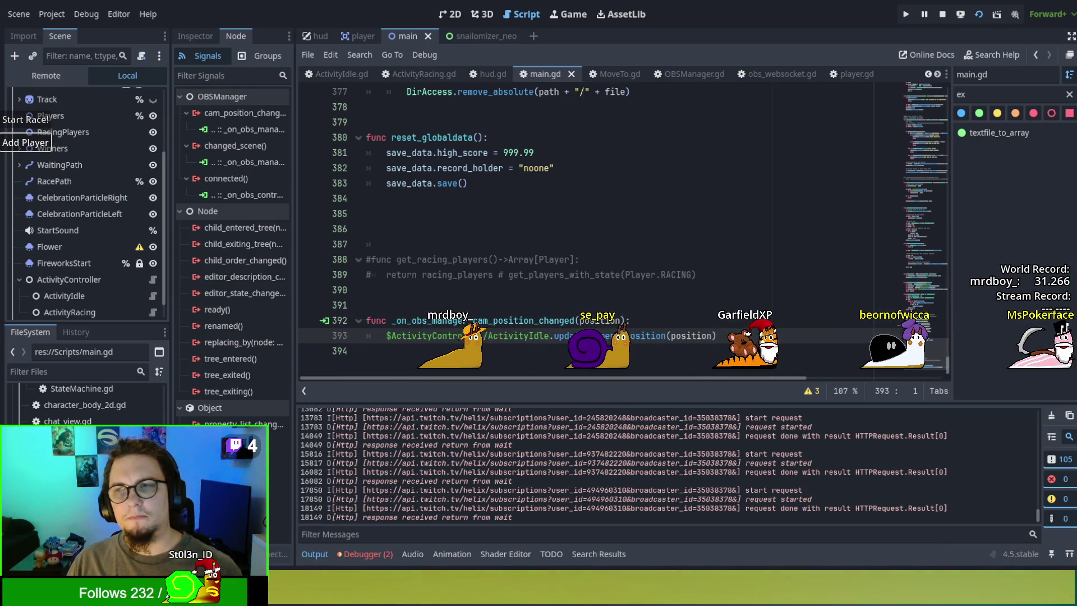
key("F8")
left_click(351, 39)
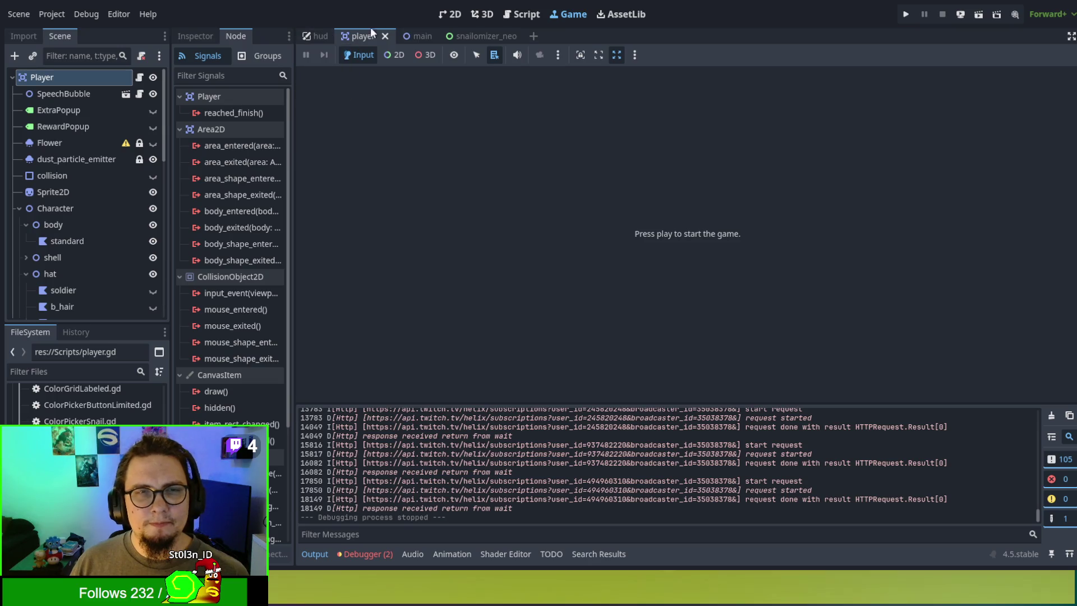
Step: Return to the script editor via main.gd and open ActivityIdle.gd at update_positions
left_click(524, 3)
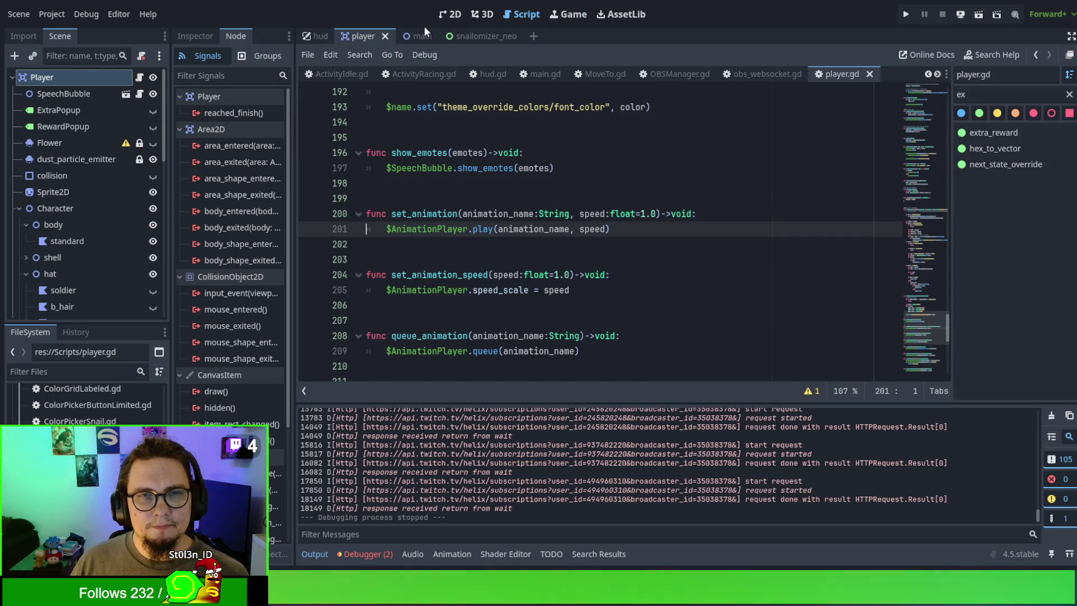
left_click(422, 36)
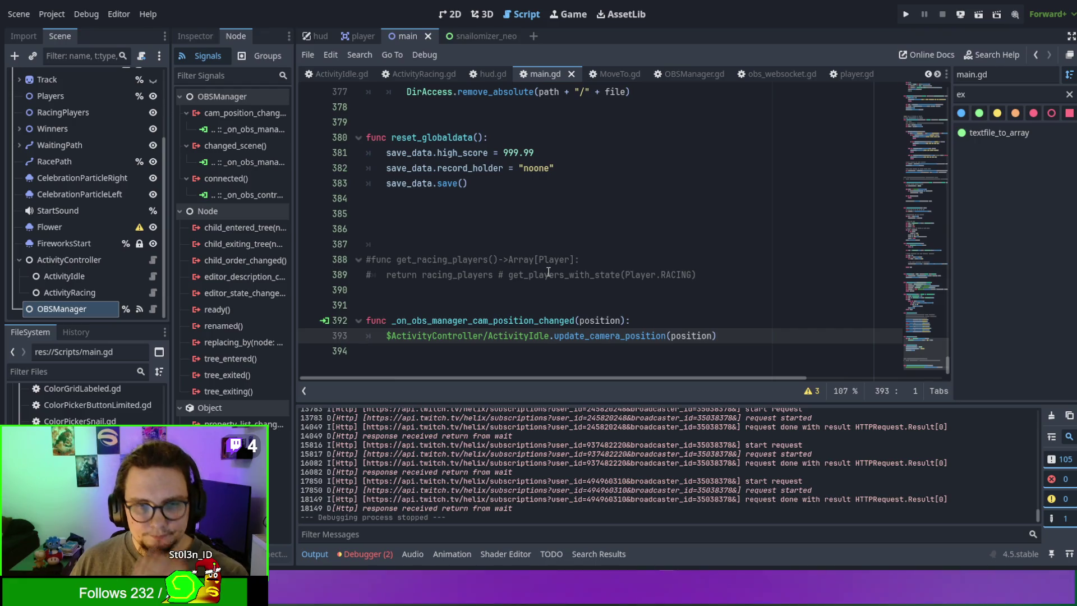
scroll(549, 271, "up", 1)
scroll(548, 272, "down", 1)
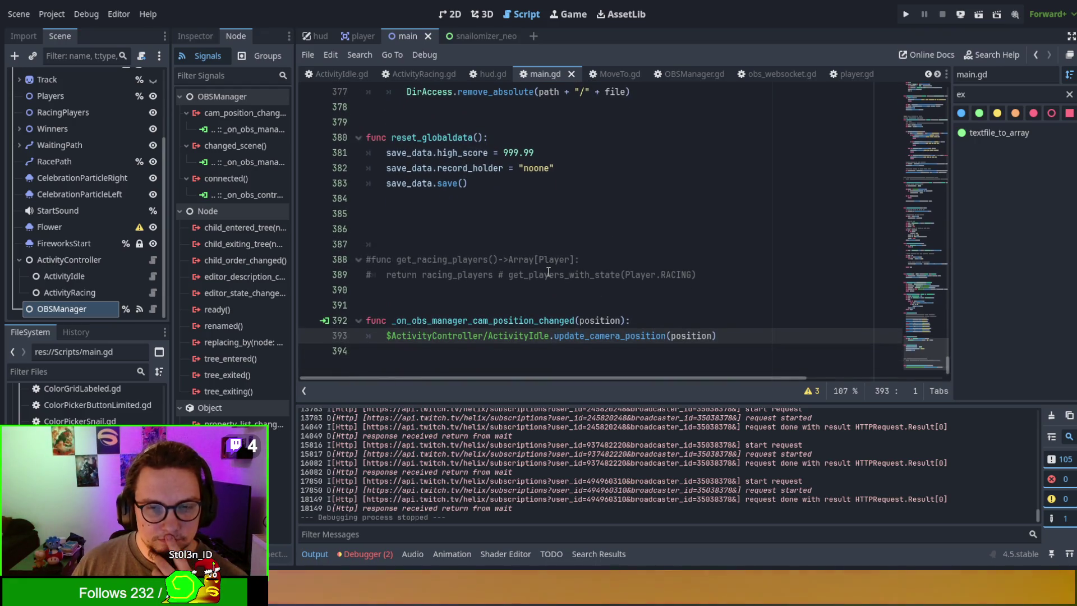
scroll(548, 271, "up", 4)
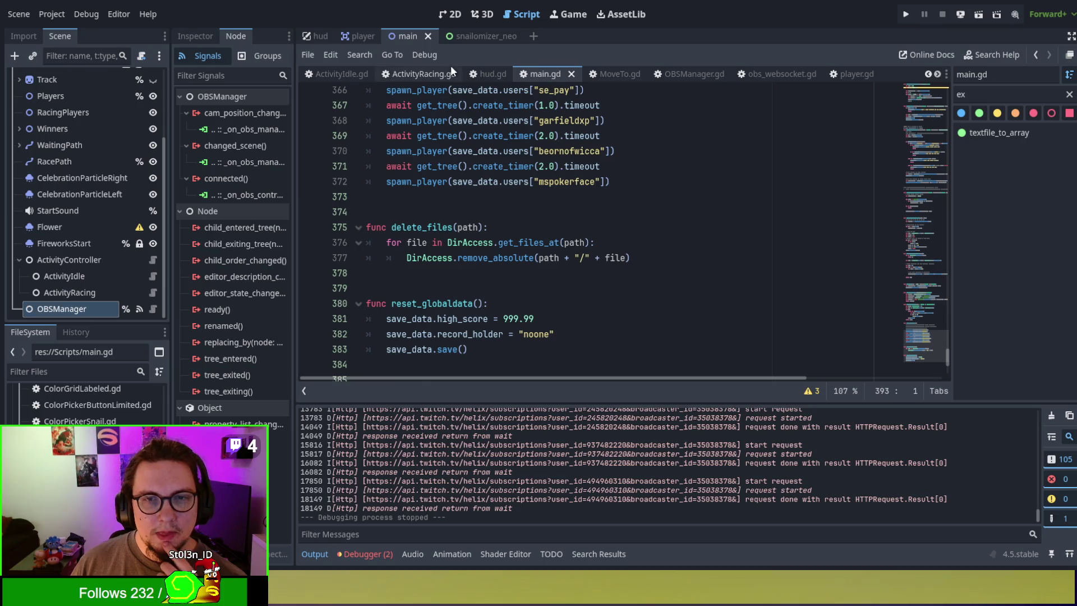
left_click(346, 74)
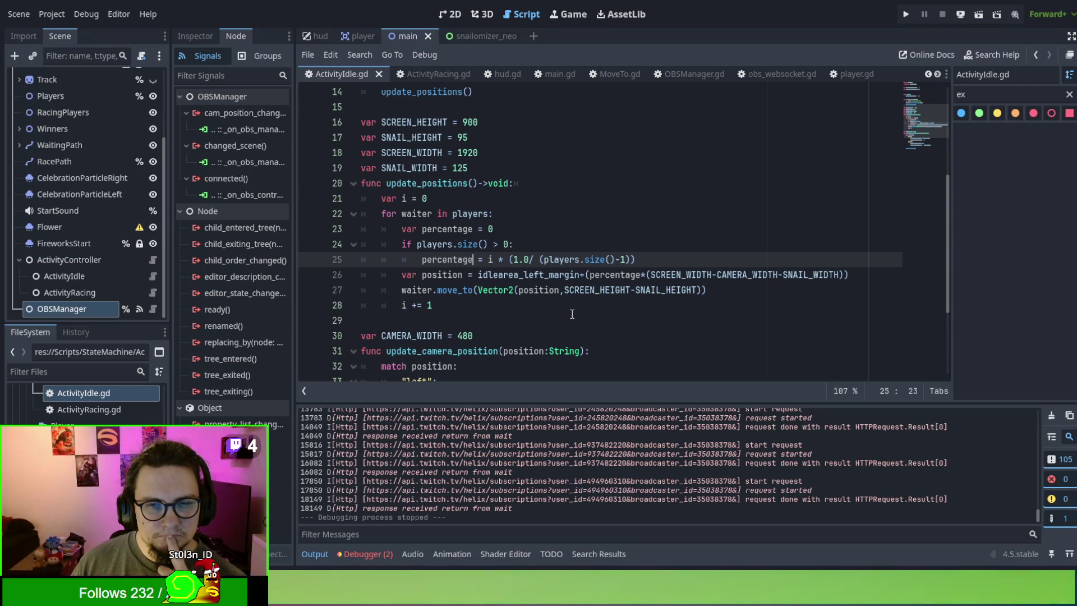
Step: Change line 24's guard to players.size() > 1, rerun the game, and add snail players
left_click(504, 244)
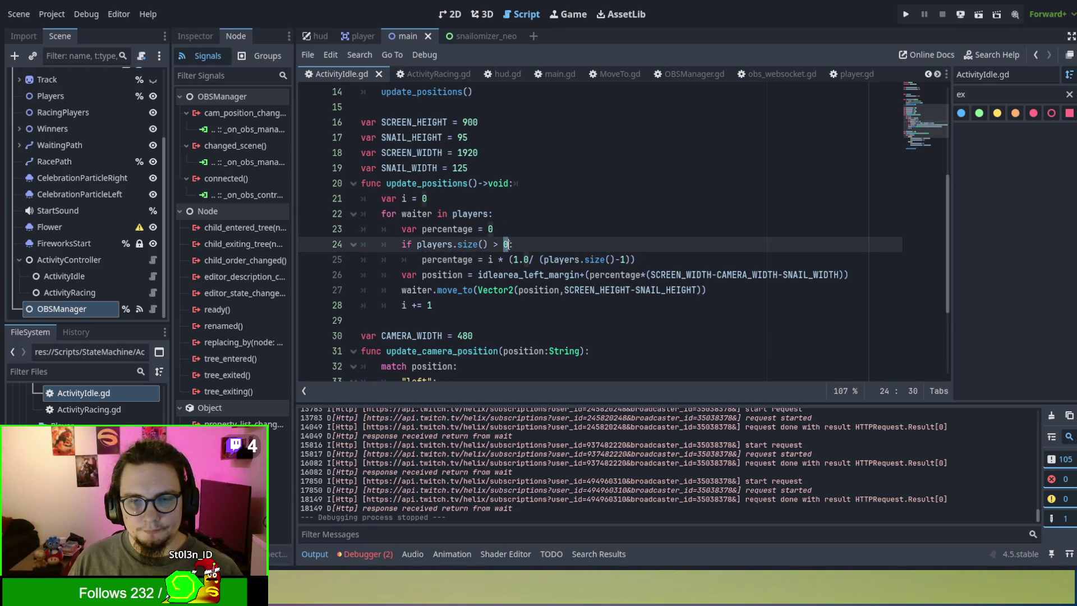
type("1")
left_click(527, 220)
key("F5")
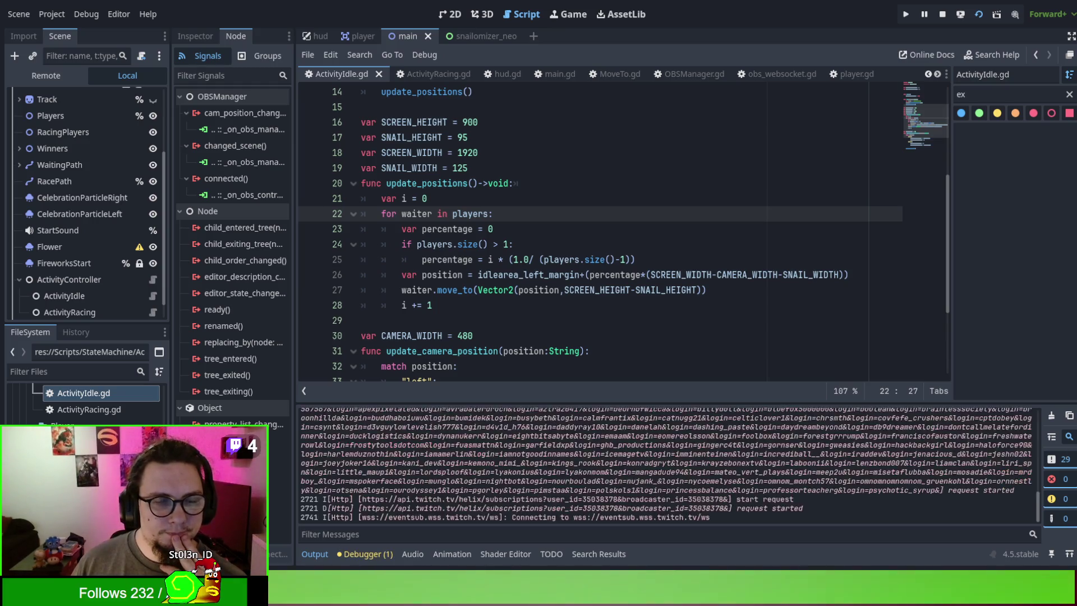
left_click(40, 141)
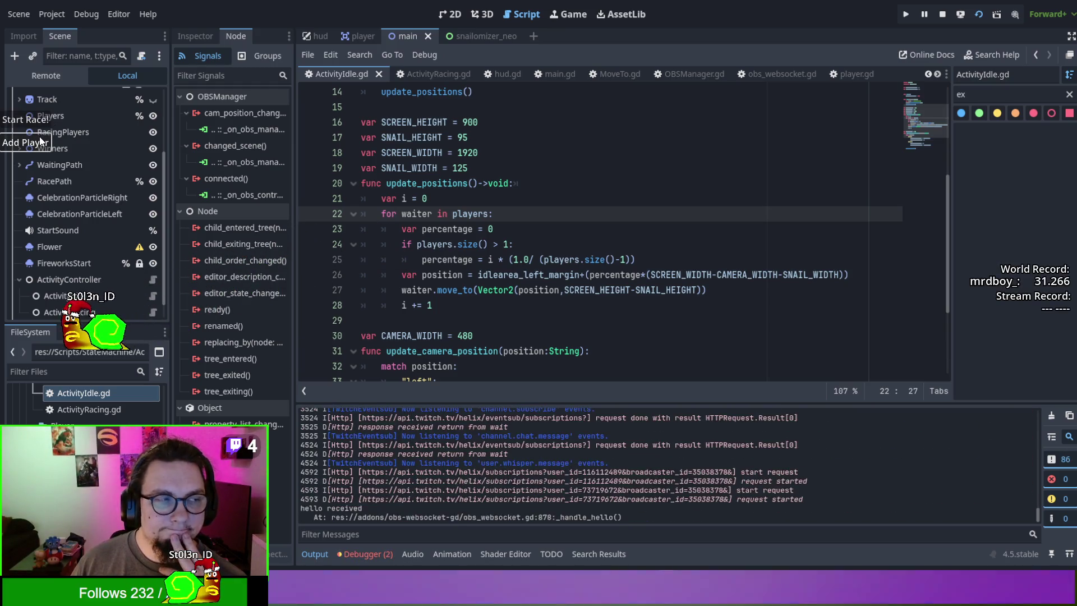
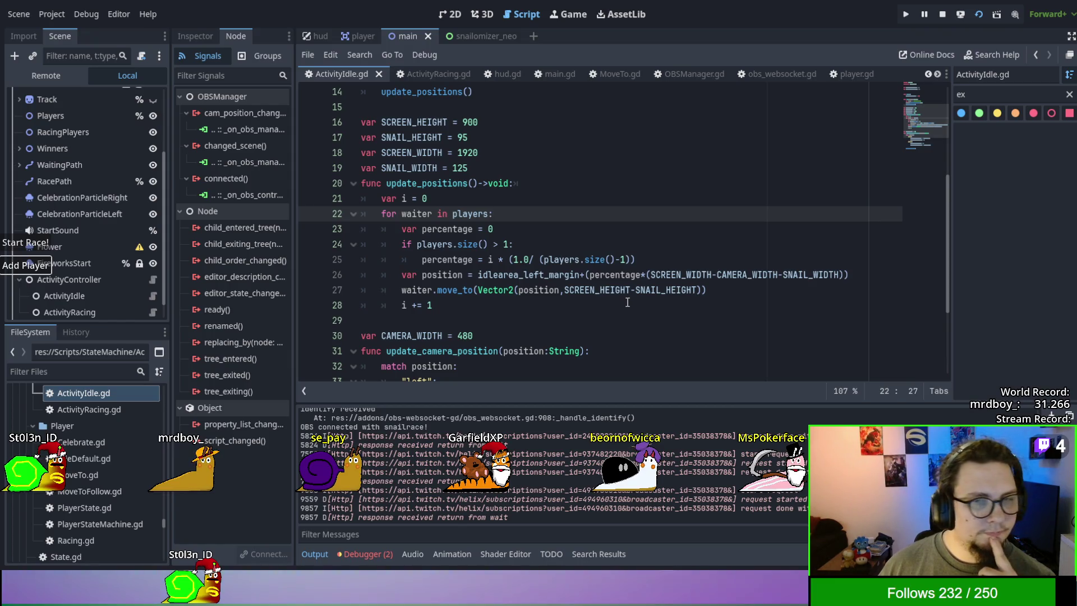
Step: Set CAMERA_WIDTH to 500 and SNAIL_WIDTH to 145, then test-run the game and stop it
scroll(627, 302, "down", 2)
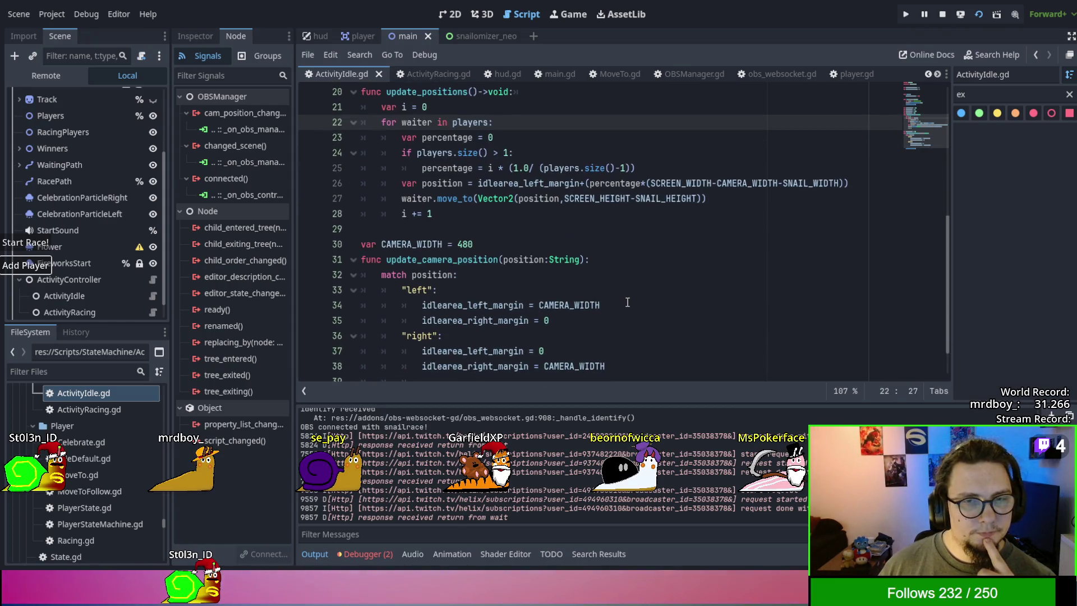
left_click(465, 244)
type("500")
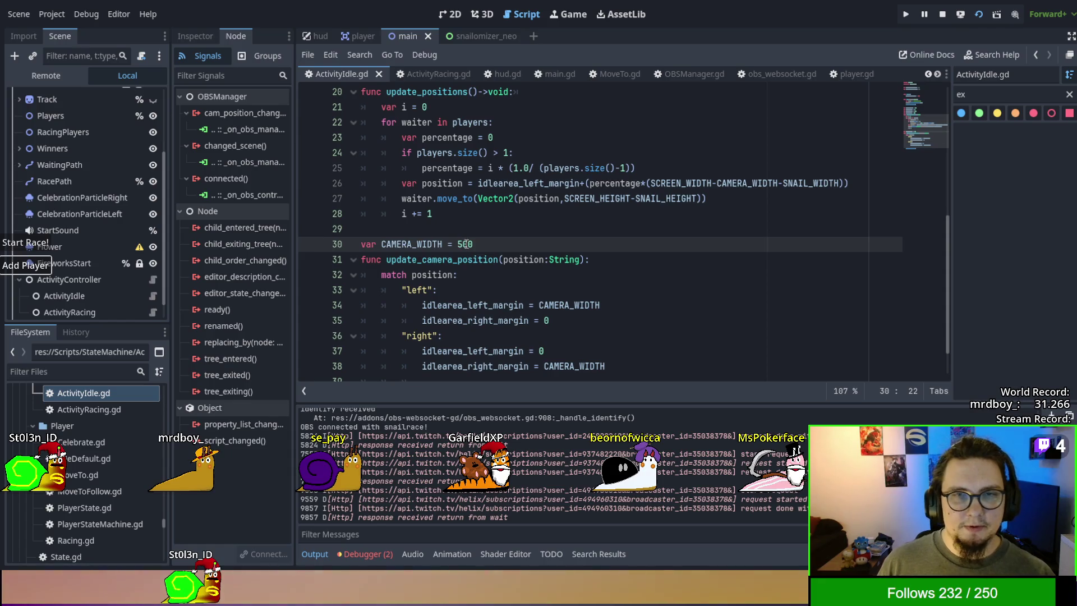
scroll(465, 244, "up", 3)
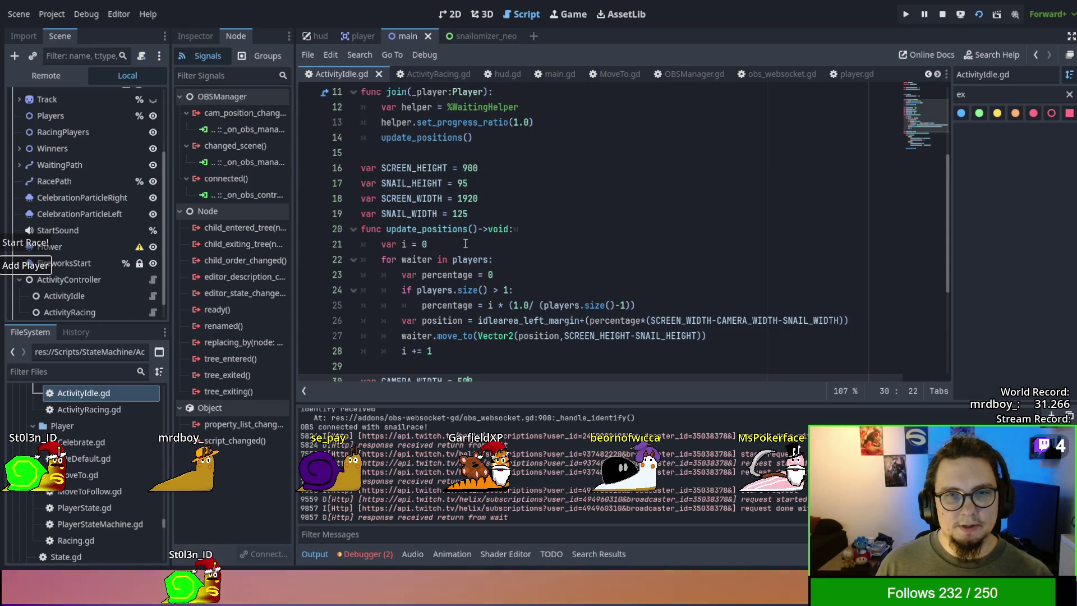
left_click(458, 214)
key("Delete")
type("4")
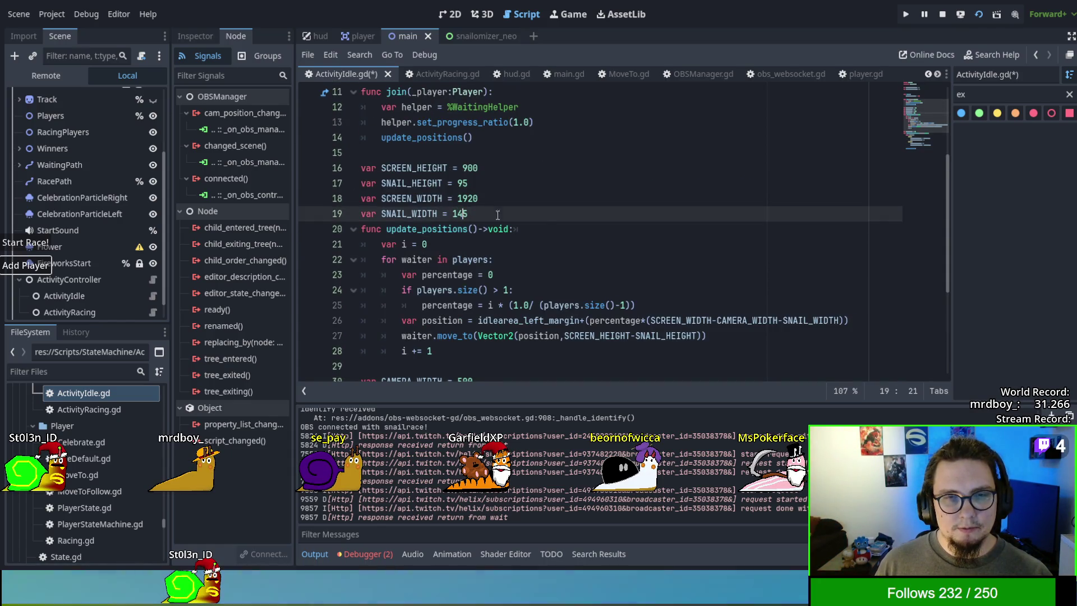
key("F5")
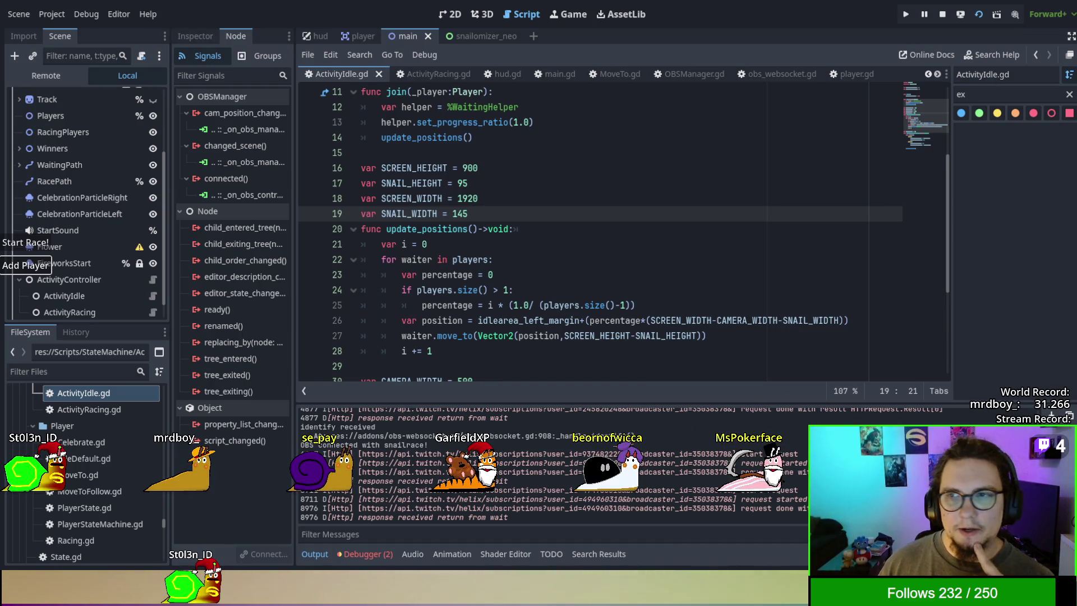
key("F8")
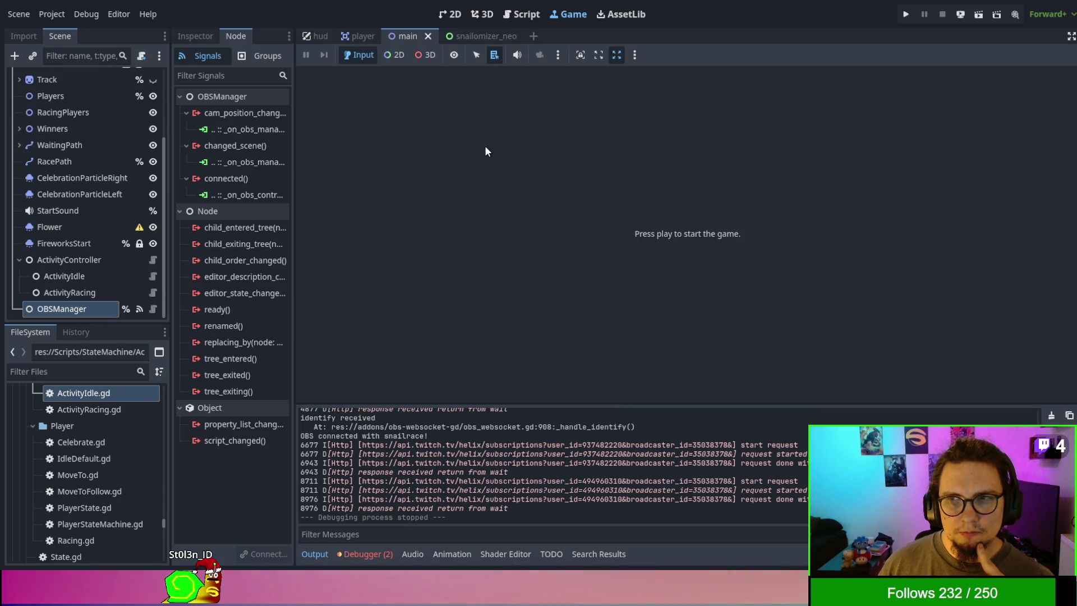
Step: Return to ActivityIdle.gd in the main scene and highlight every use of idlearea_left_margin
left_click(354, 36)
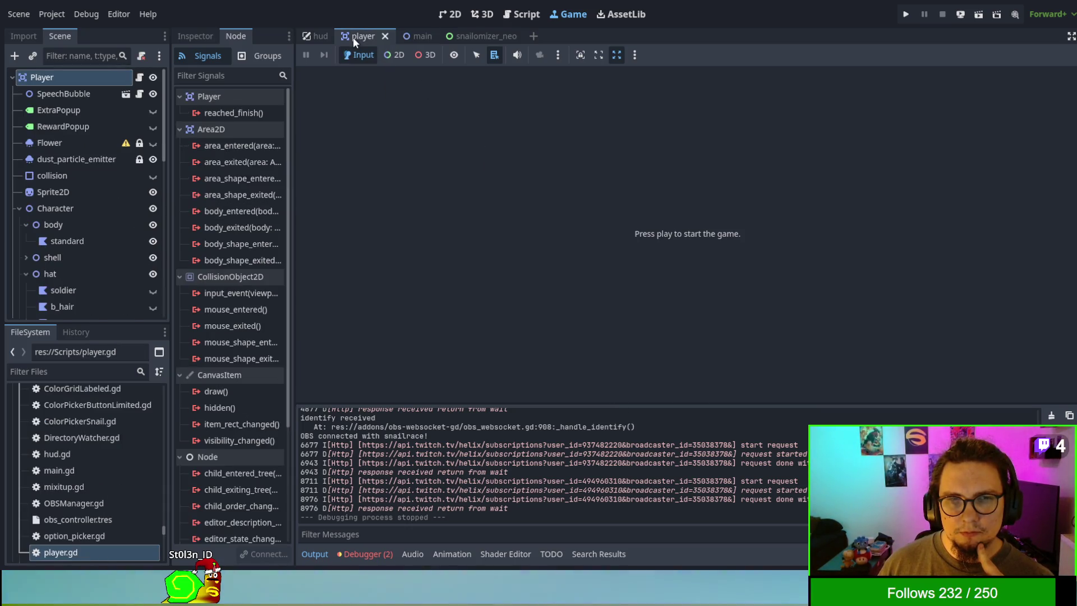
left_click(396, 35)
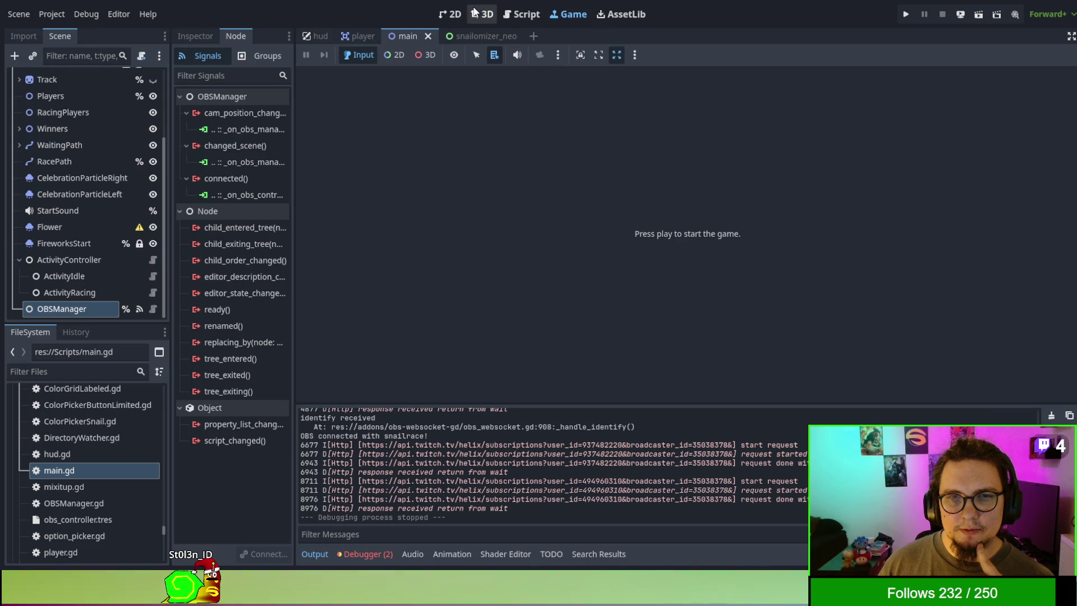
left_click(449, 15)
left_click(522, 14)
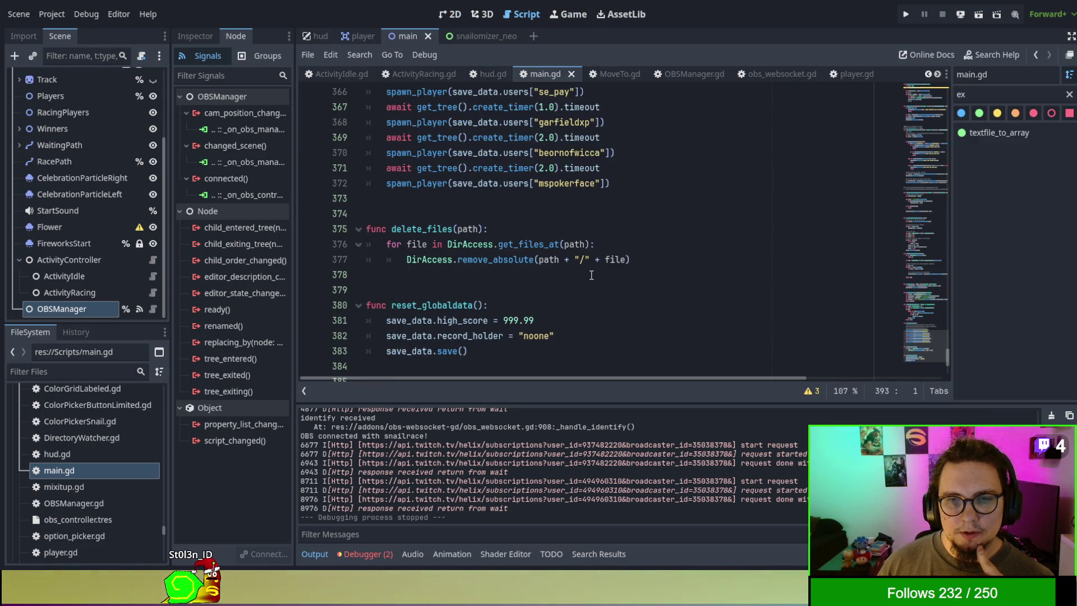
left_click(324, 75)
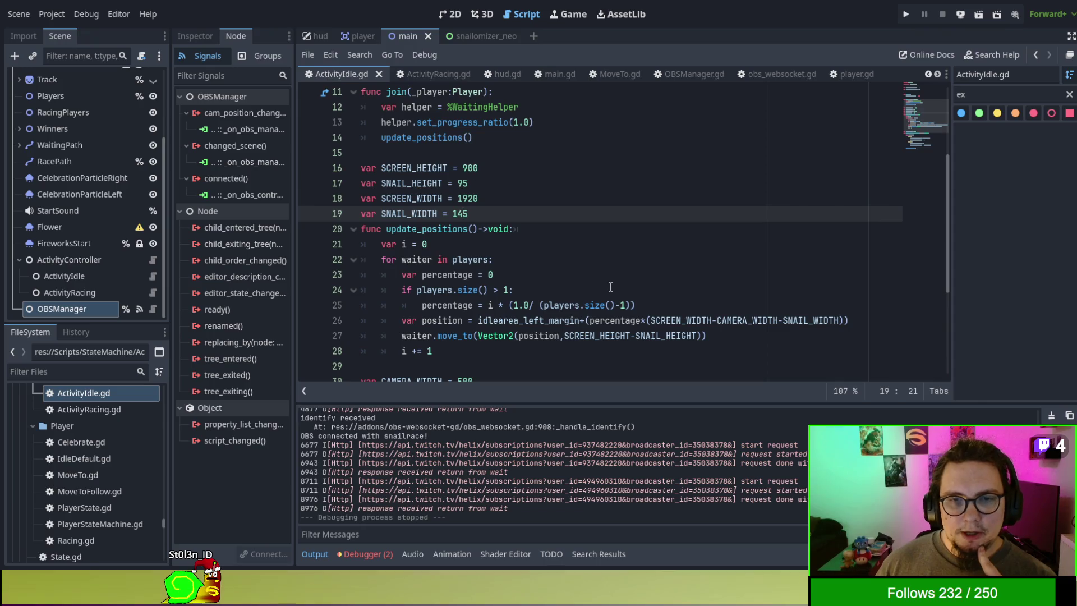
scroll(610, 288, "up", 1)
scroll(610, 287, "down", 2)
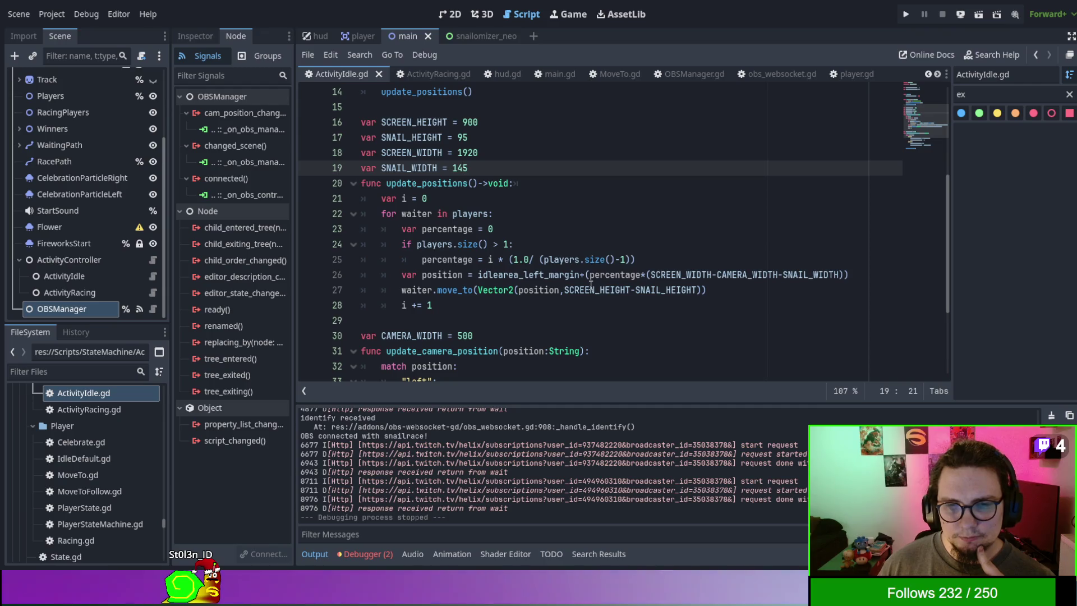
double_click(537, 274)
scroll(538, 274, "down", 3)
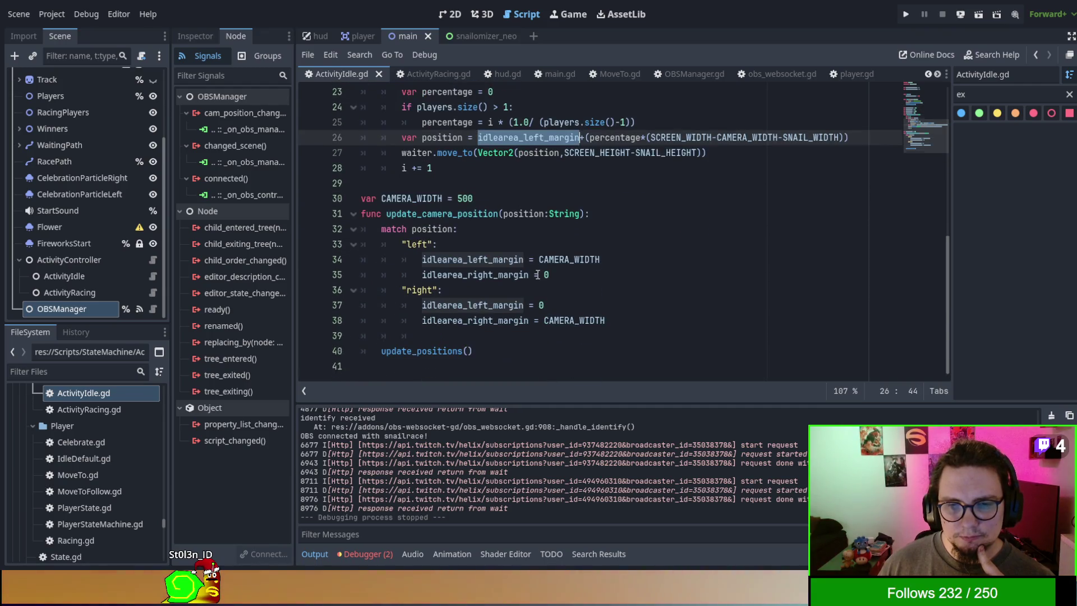
scroll(684, 322, "up", 3)
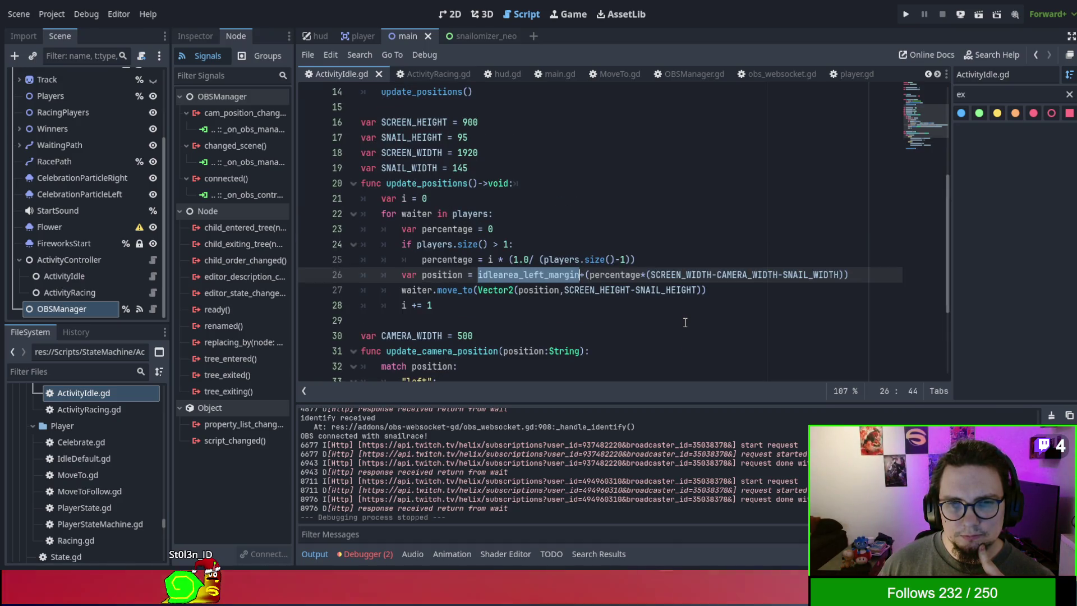
scroll(685, 323, "down", 2)
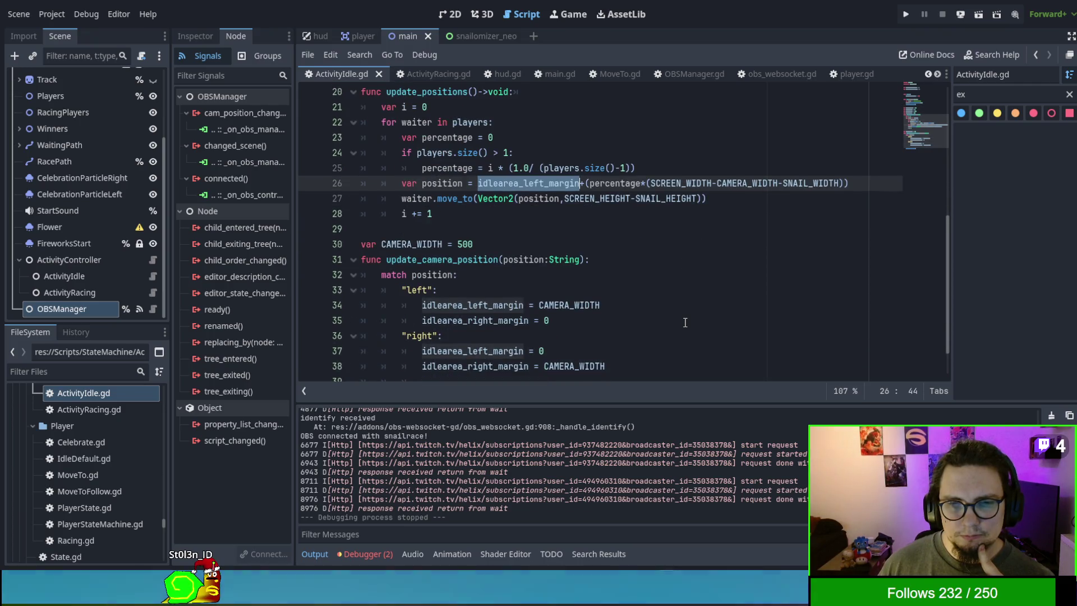
scroll(685, 323, "up", 1)
scroll(685, 323, "up", 1)
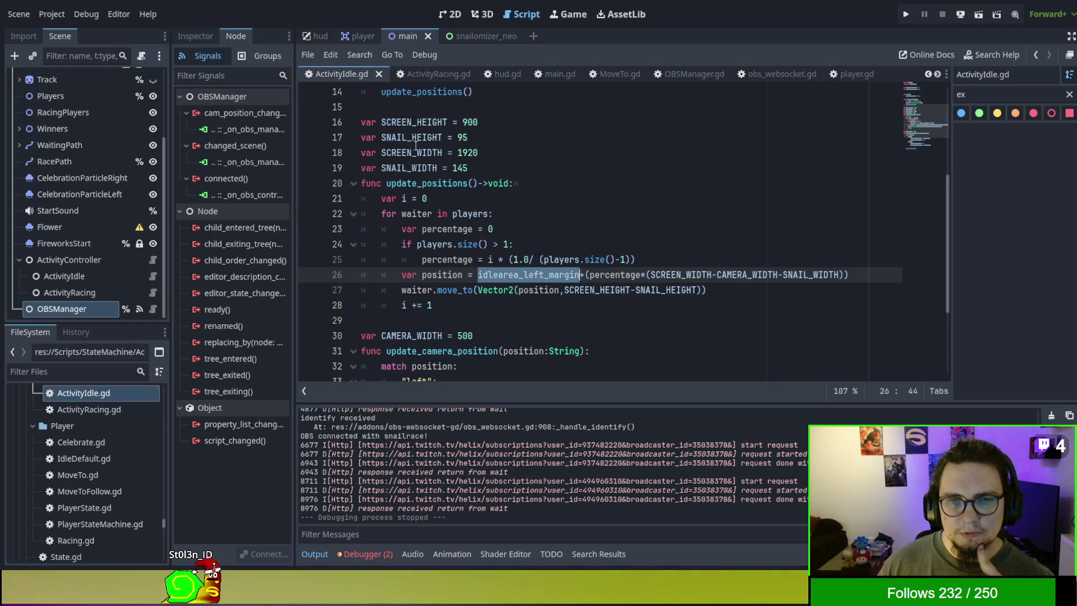
Step: Set SNAIL_WIDTH back to 125 and prefix line 26's position expression with '20+'
left_click(457, 167)
type("2")
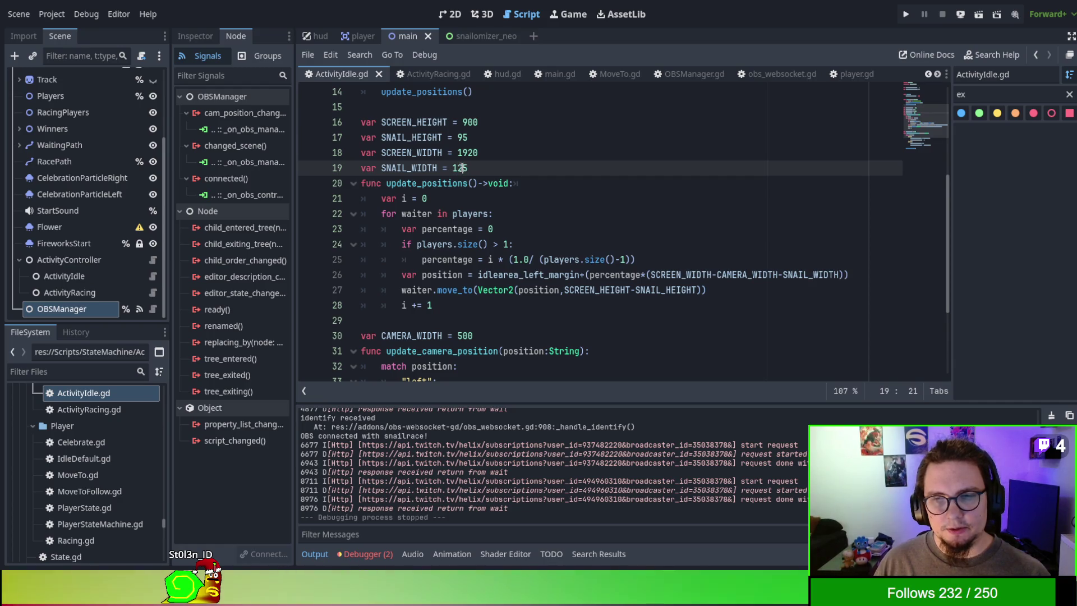
key("BackSpace")
type("2")
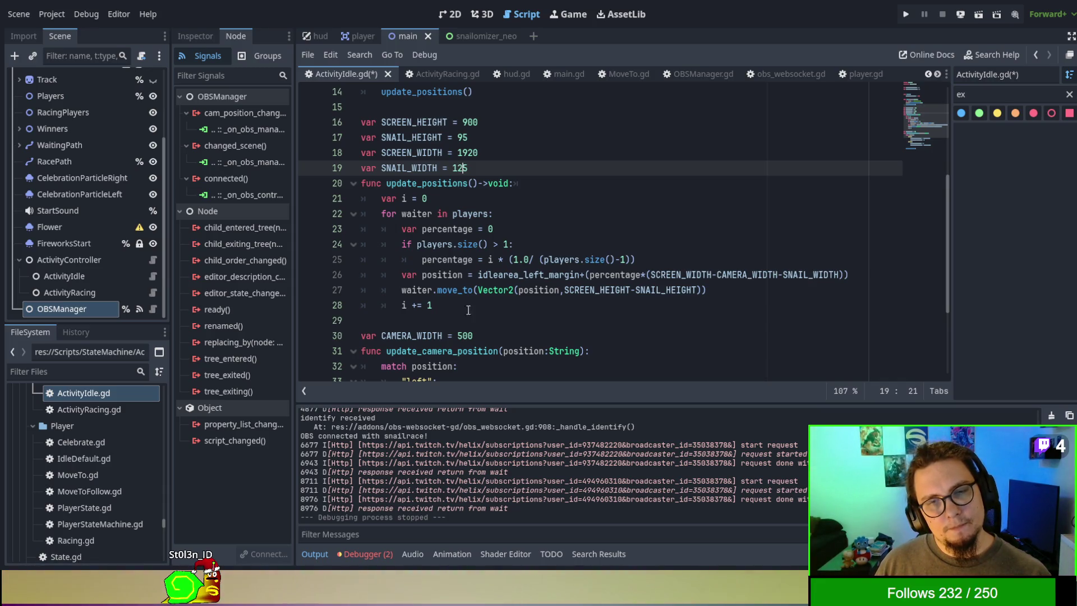
left_click(474, 277)
type("20")
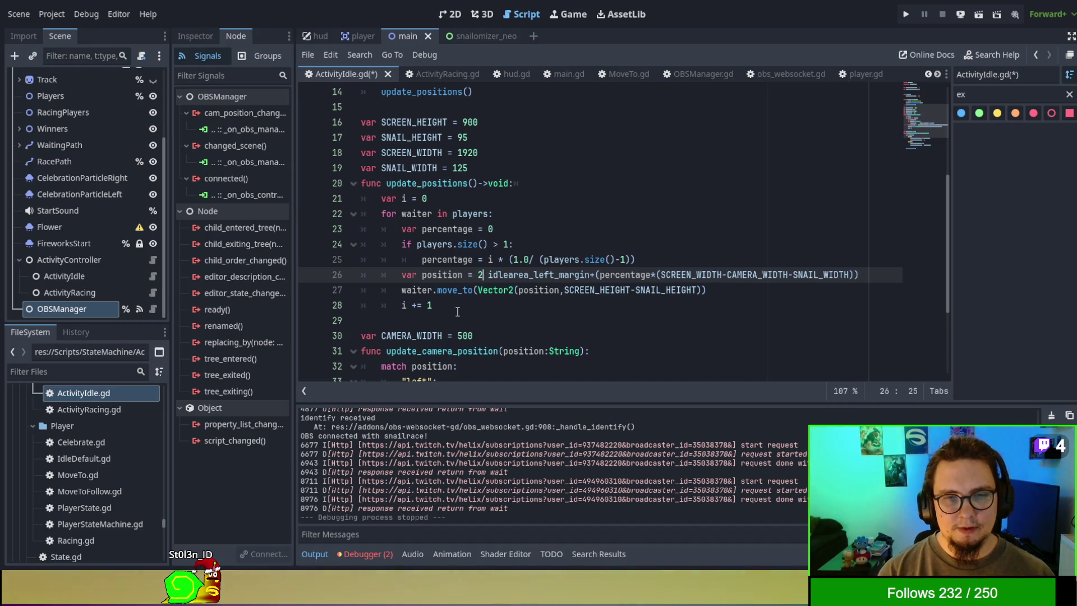
type("+")
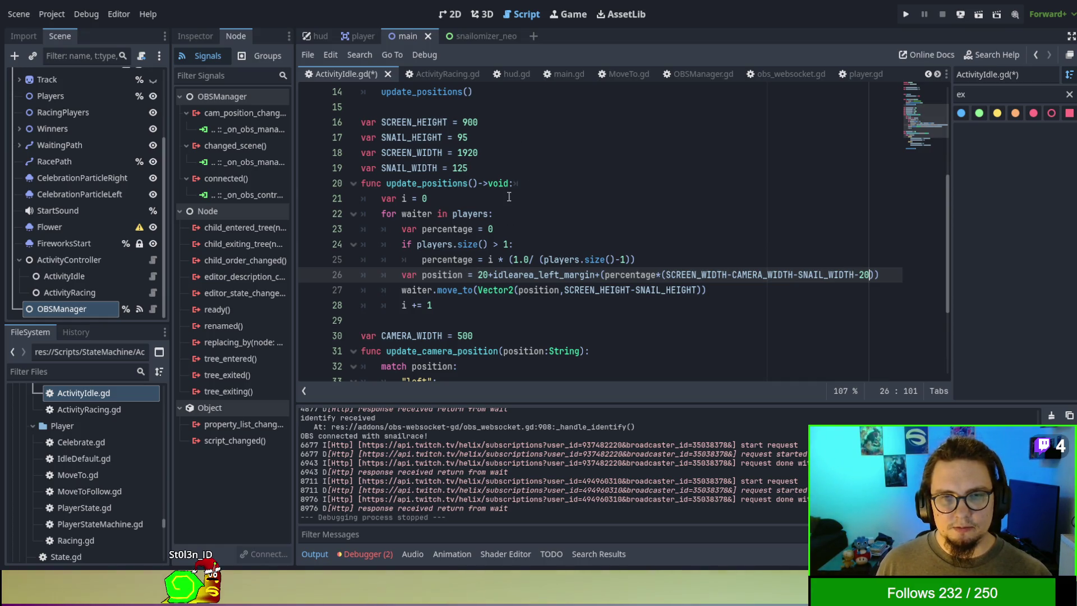
Step: Declare 'var MARGIN = 50' below SNAIL_WIDTH and replace both 20s in the position formula with MARGIN
left_click(507, 168)
key("Return")
type("var MARGIN = ")
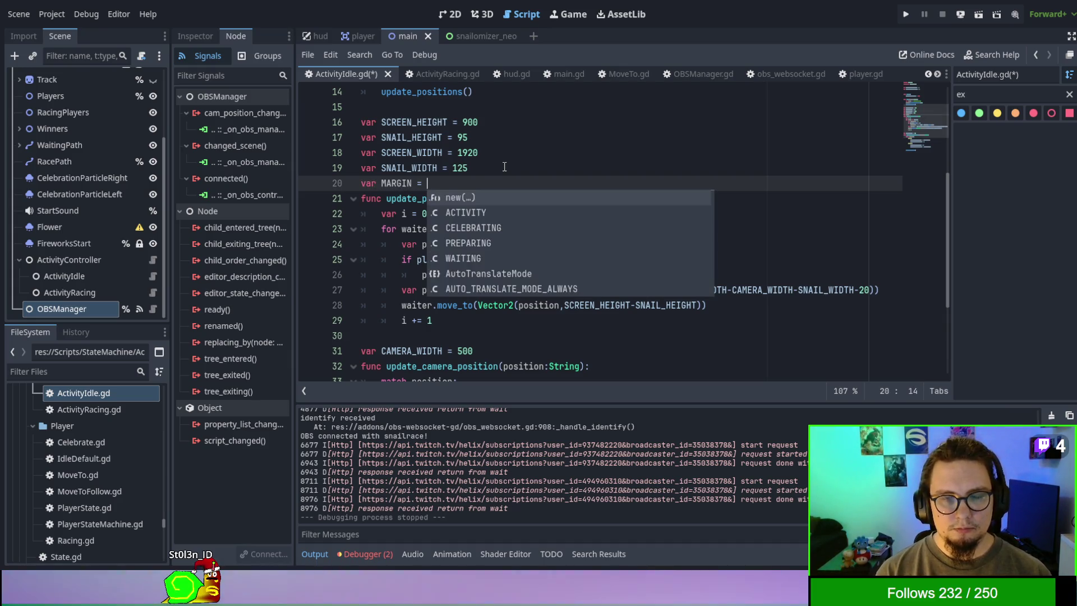
type("50")
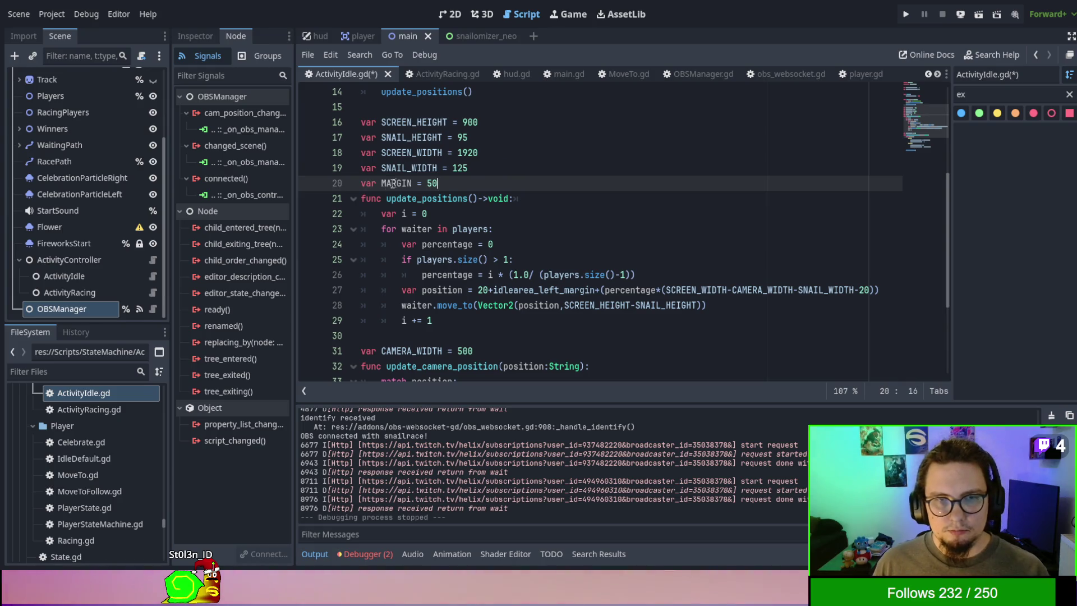
double_click(387, 184)
key("ctrl+c")
left_click(479, 290)
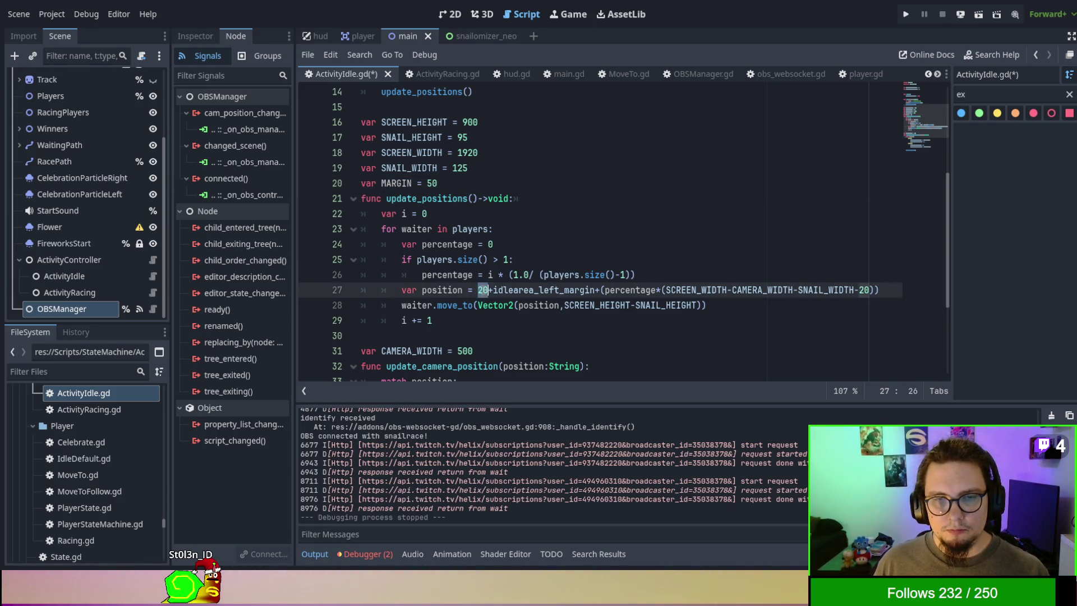
key("ctrl+v")
double_click(885, 290)
key("ctrl+v")
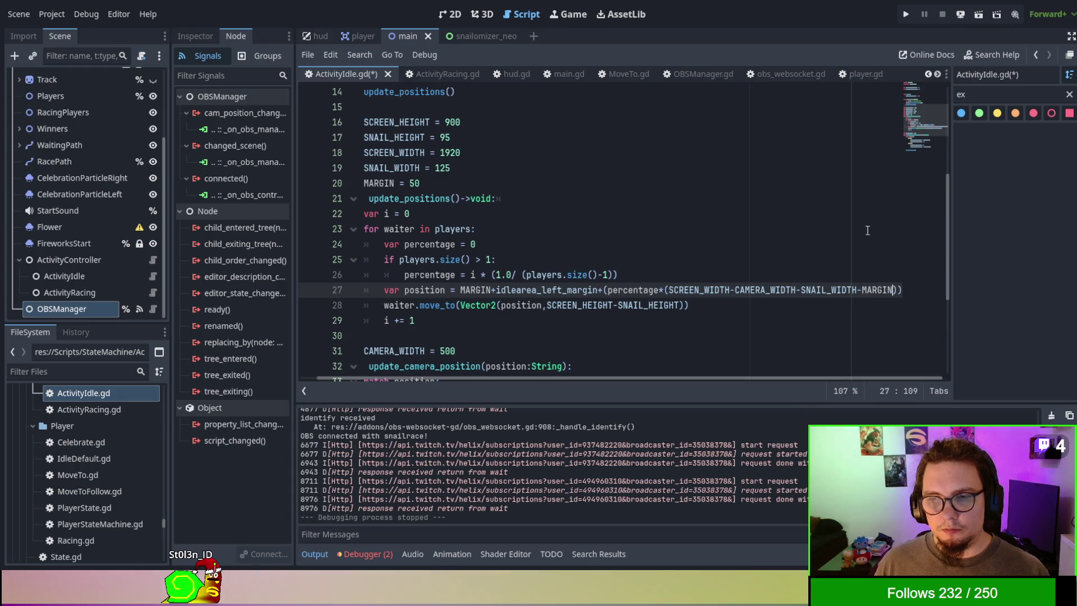
Step: Set CAMERA_WIDTH back to 480, then save and run the current scene
left_click(667, 243)
left_click_drag(568, 379, 467, 374)
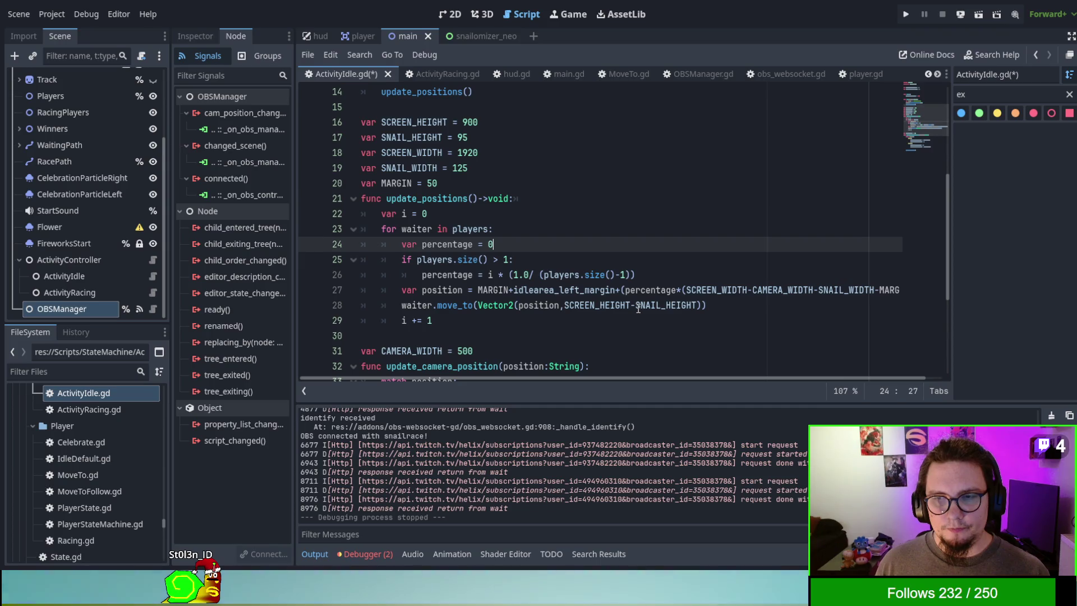
scroll(474, 213, "down", 2)
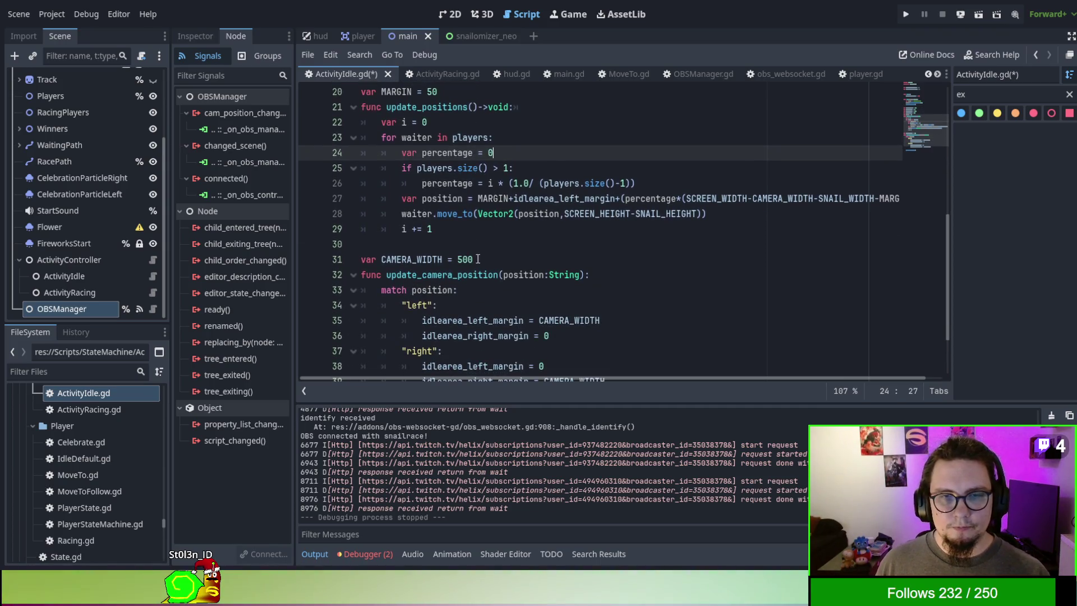
left_click(462, 259)
key("BackSpace")
type("4")
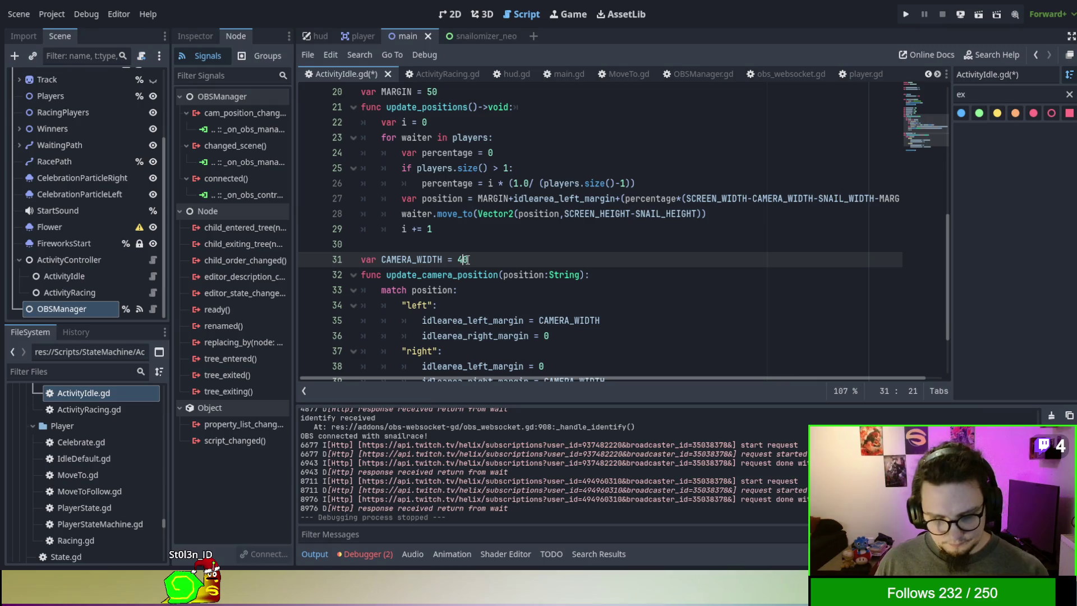
left_click(519, 171)
scroll(549, 236, "up", 2)
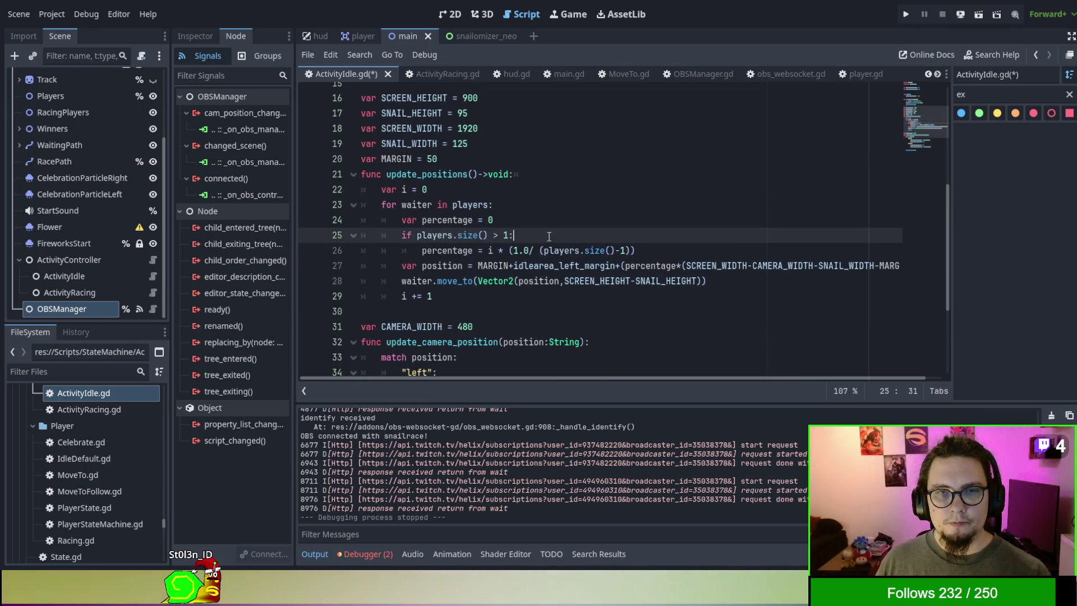
key("F6")
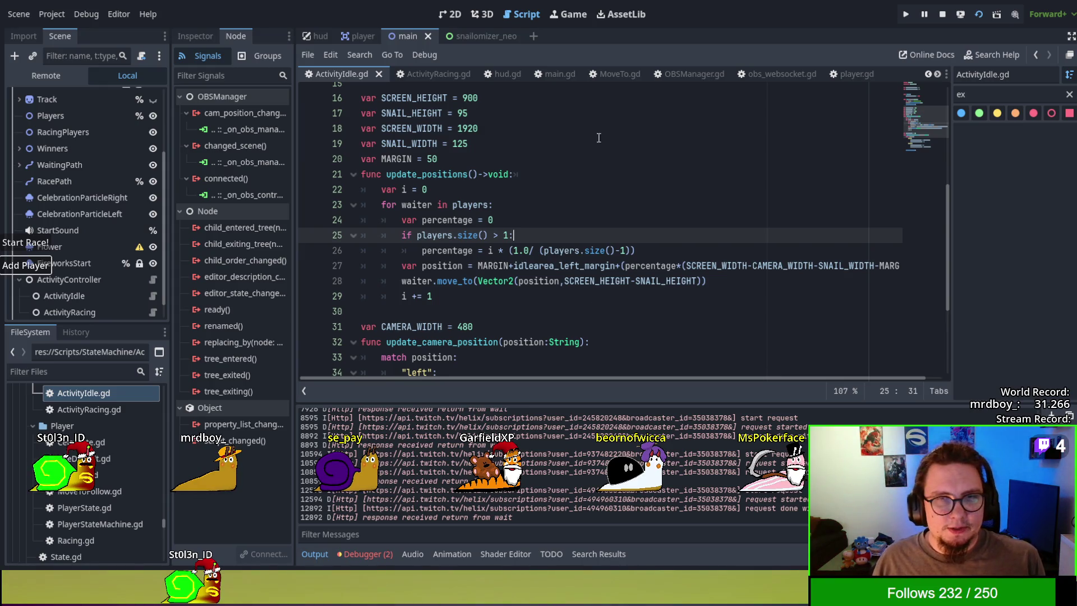
Step: Let the racers spawn, then show the player scene's snail sprite in the 2D view
scroll(632, 268, "up", 1)
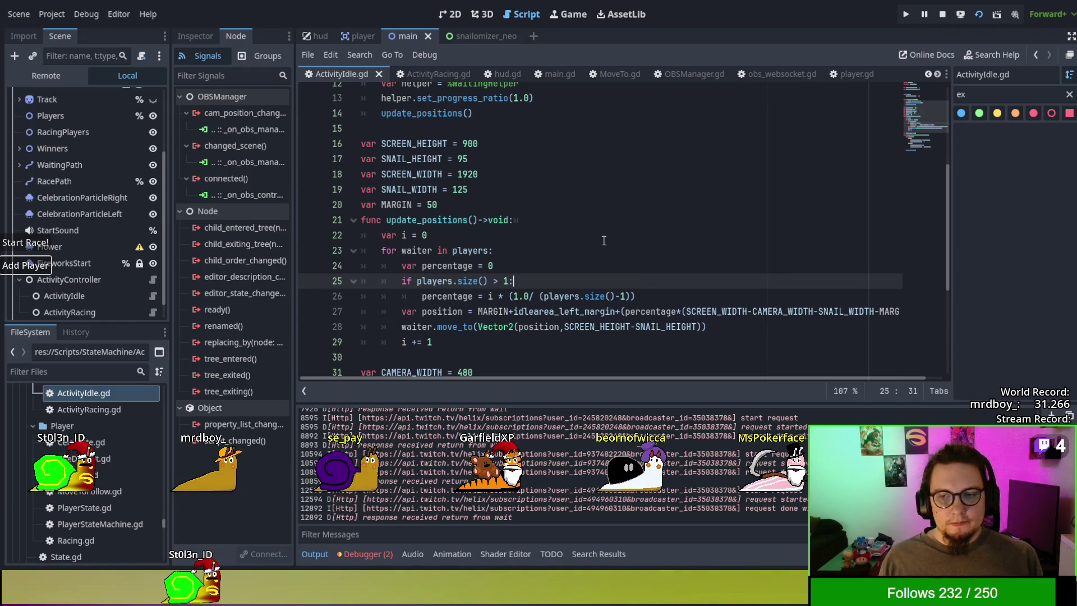
key("ctrl+shift+Tab")
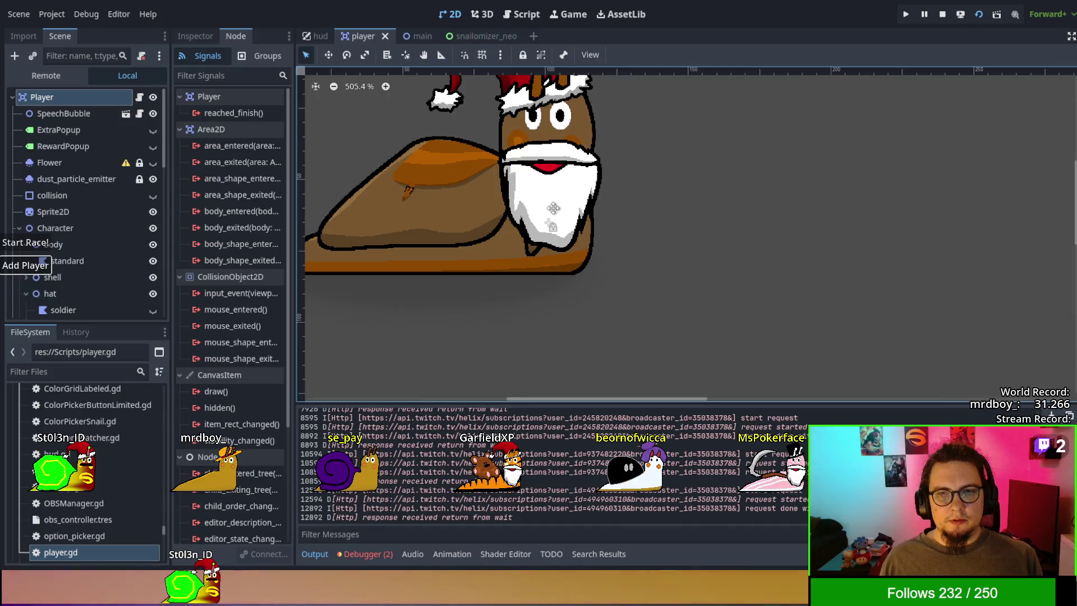
Step: Go back to the main scene's scripts and open ActivityIdle.gd
left_click_drag(553, 209, 552, 207)
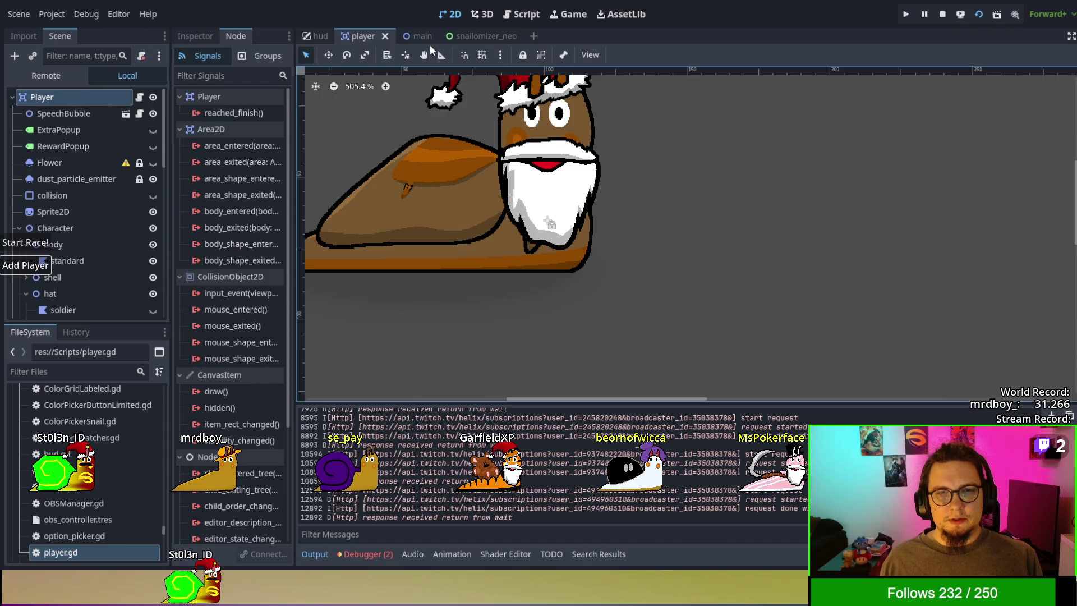
left_click(416, 34)
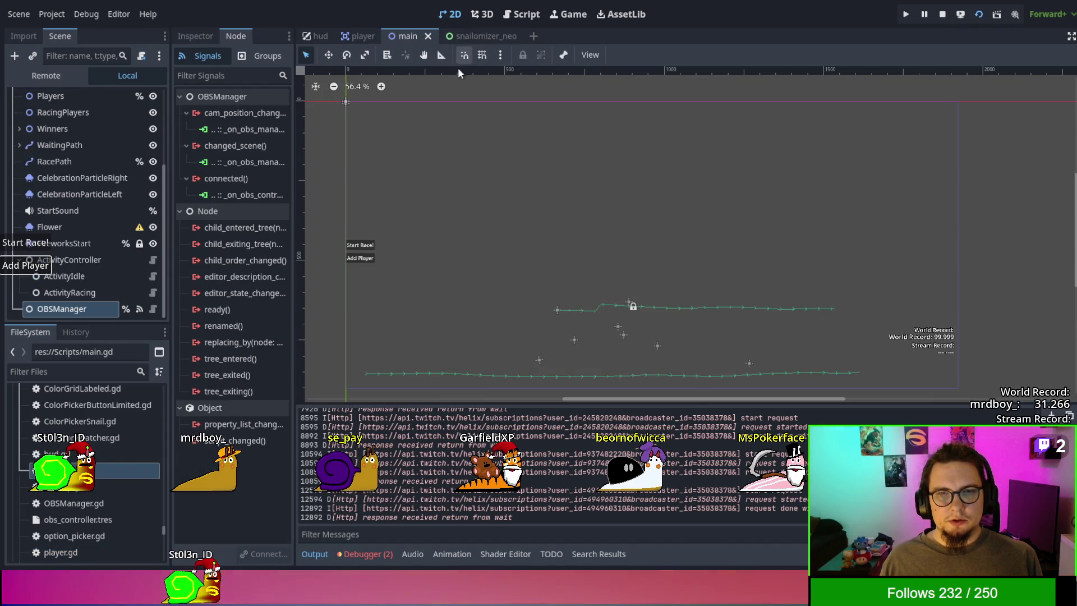
left_click(530, 14)
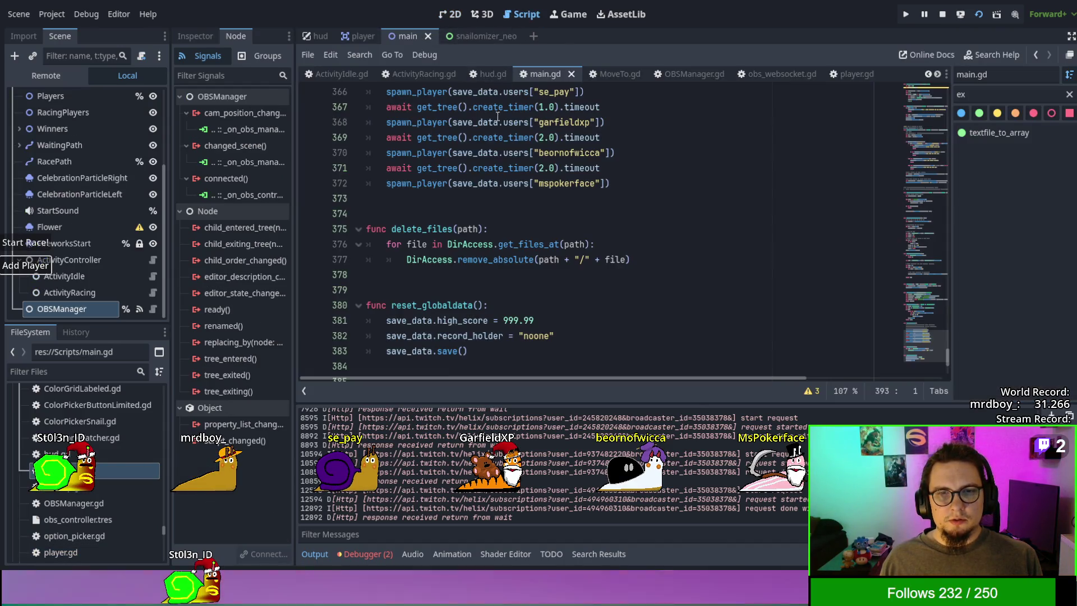
left_click(391, 73)
left_click(345, 73)
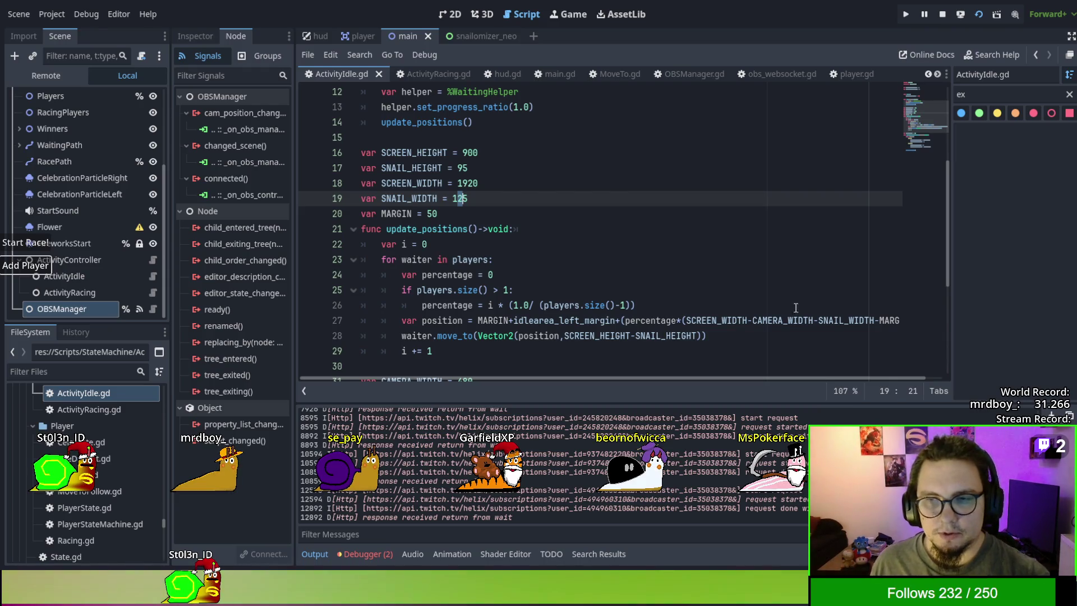
Step: Remove the trailing MARGIN from line 27, change 1.0 to 0.9 on line 26, and rerun
double_click(892, 320)
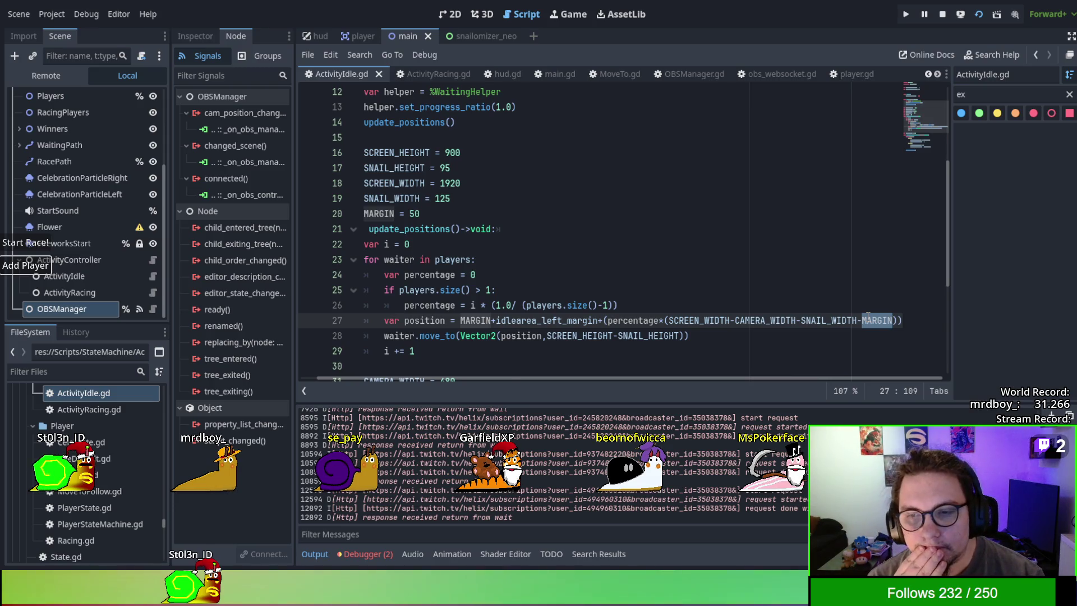
key("BackSpace")
key("BackSpace")
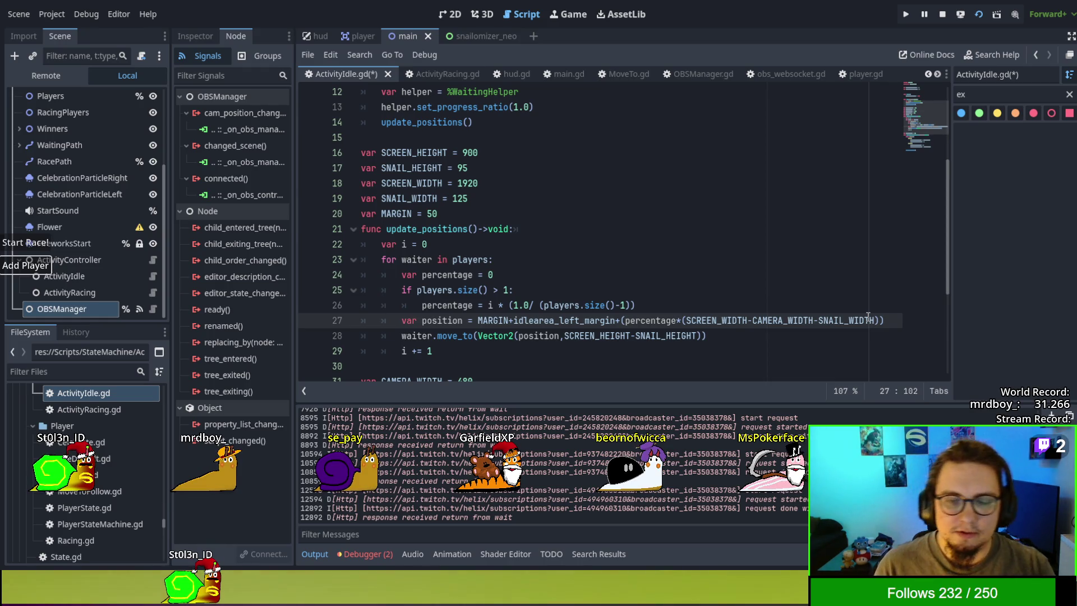
left_click_drag(513, 306, 528, 305)
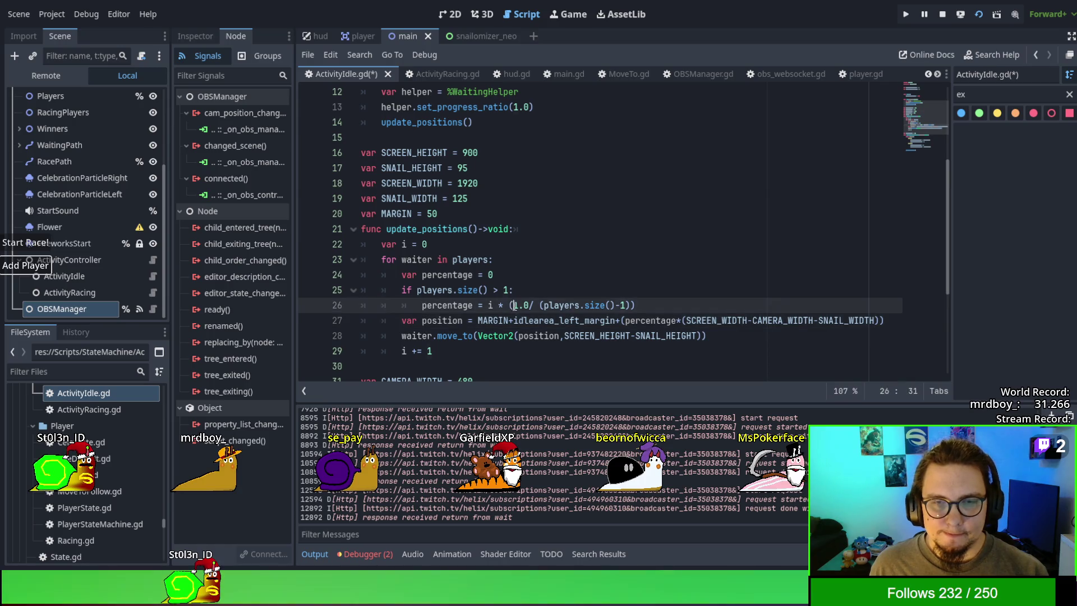
type("0.9")
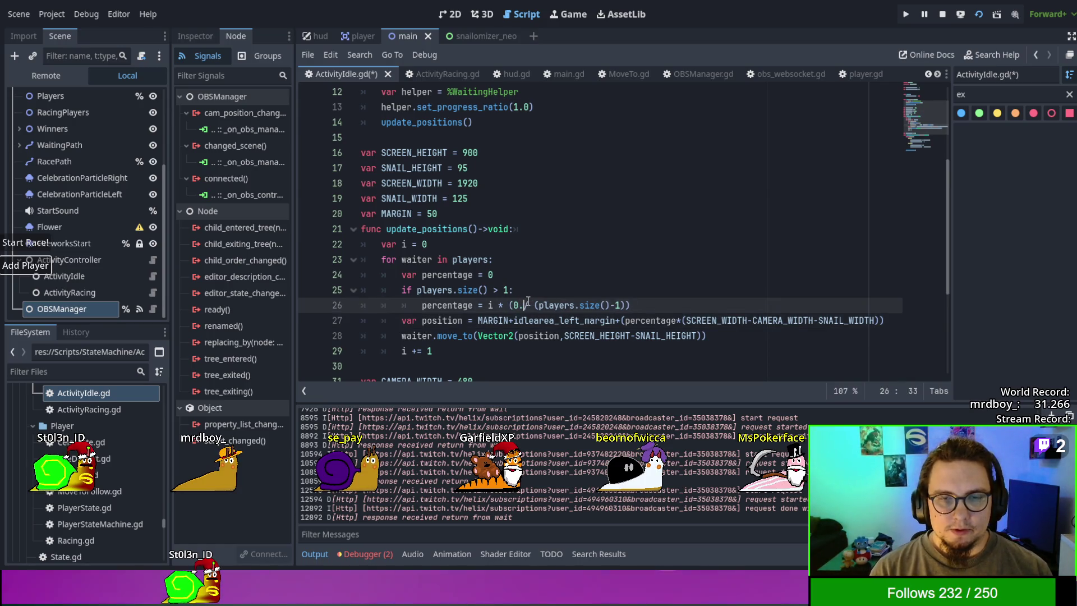
key("F5")
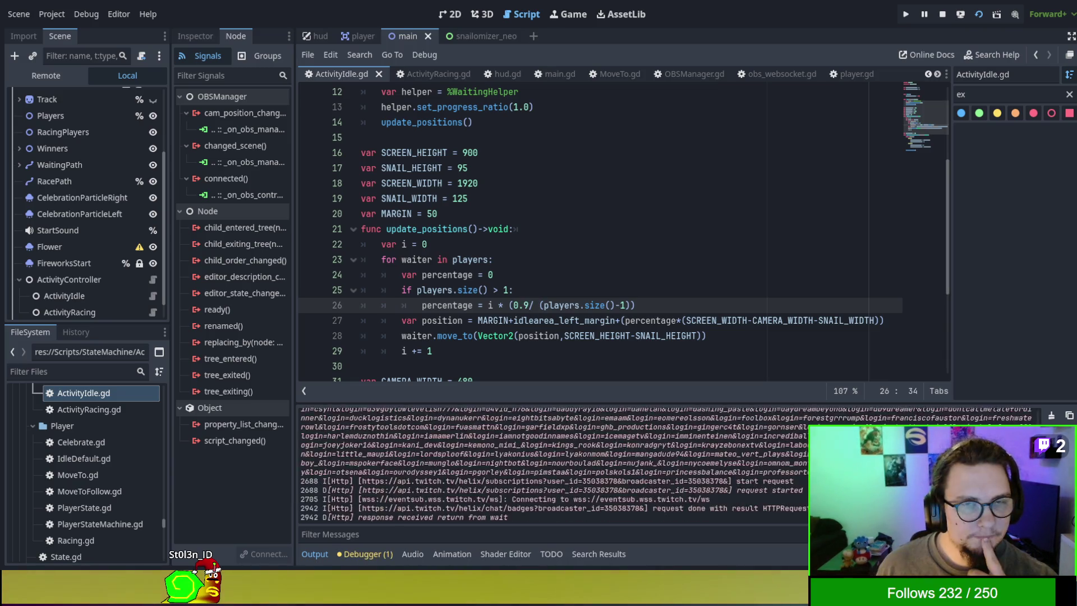
Step: Check that the six waiting snails are spaced evenly in the running game
left_click(45, 267)
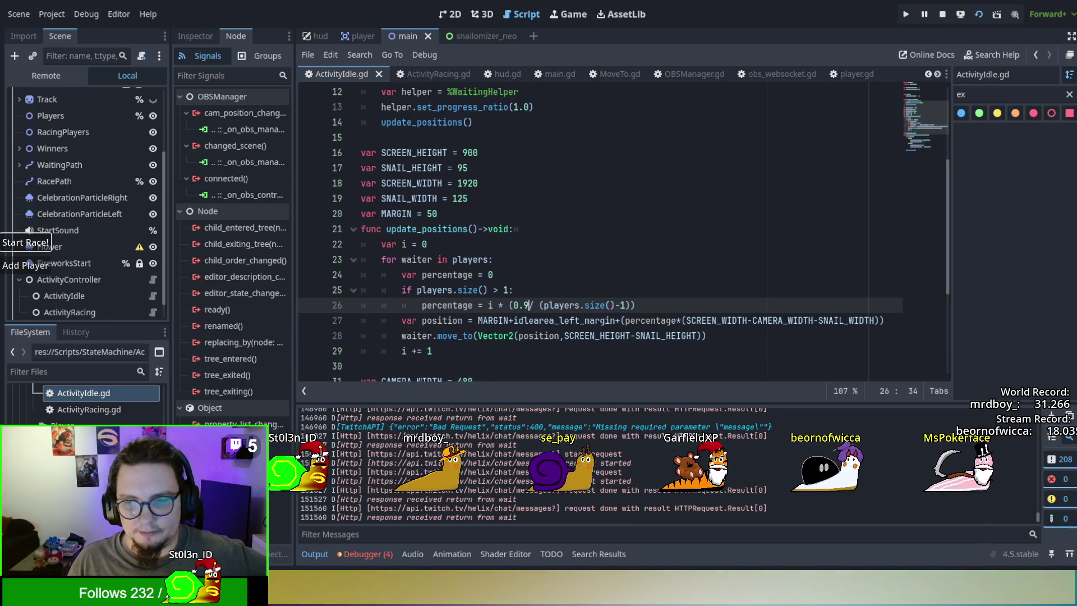
scroll(460, 247, "down", 4)
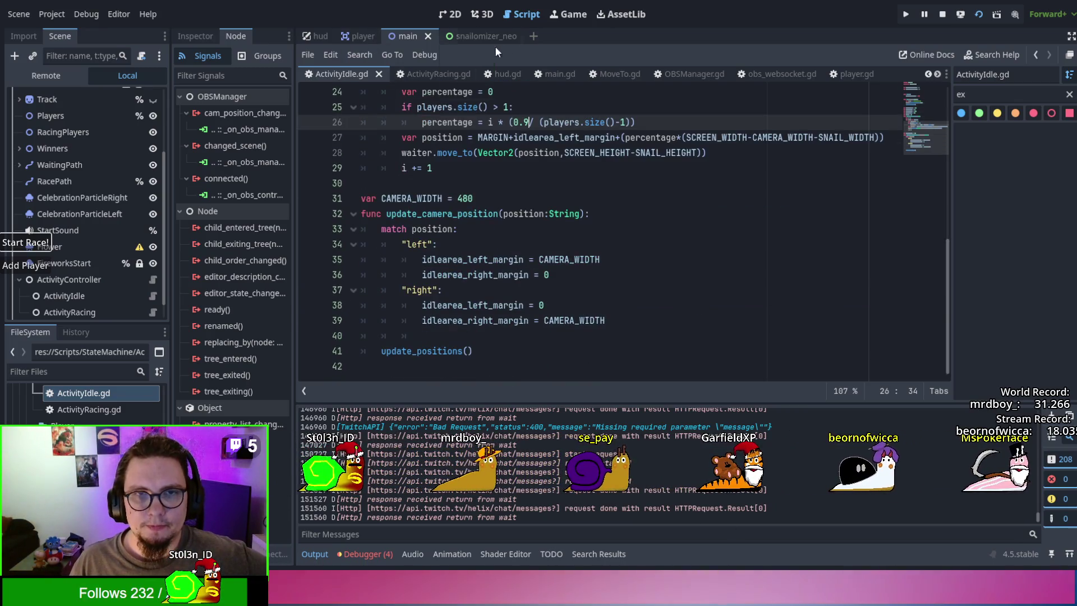
Step: From ActivityRacing.gd's Exit function, jump to the %HUD.cleanup() definition in hud.gd
left_click(432, 74)
left_click(513, 240)
scroll(513, 240, "down", 5)
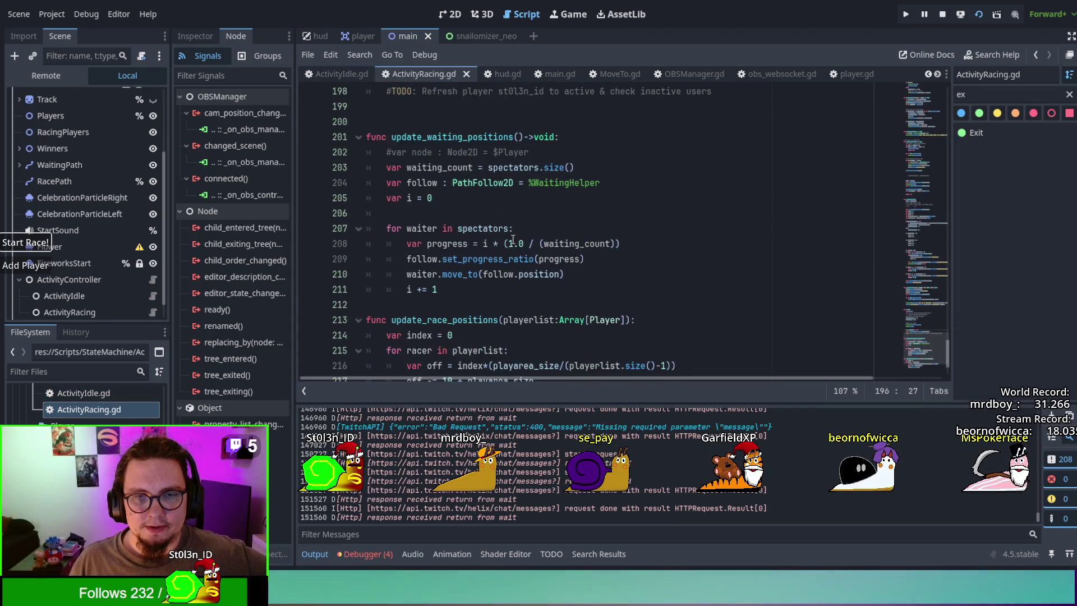
scroll(529, 284, "up", 7)
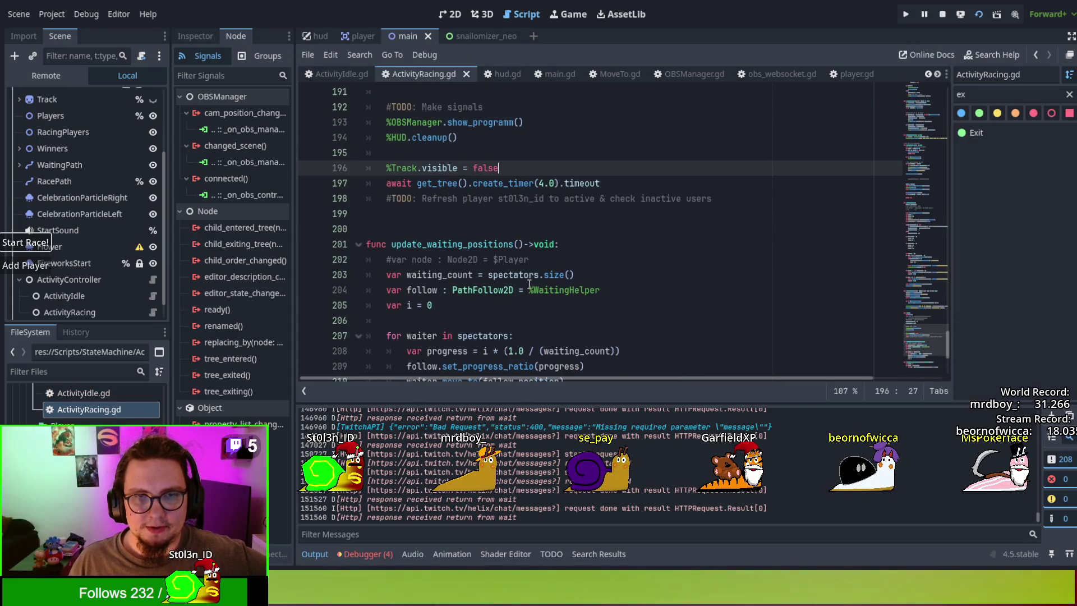
scroll(529, 283, "down", 1)
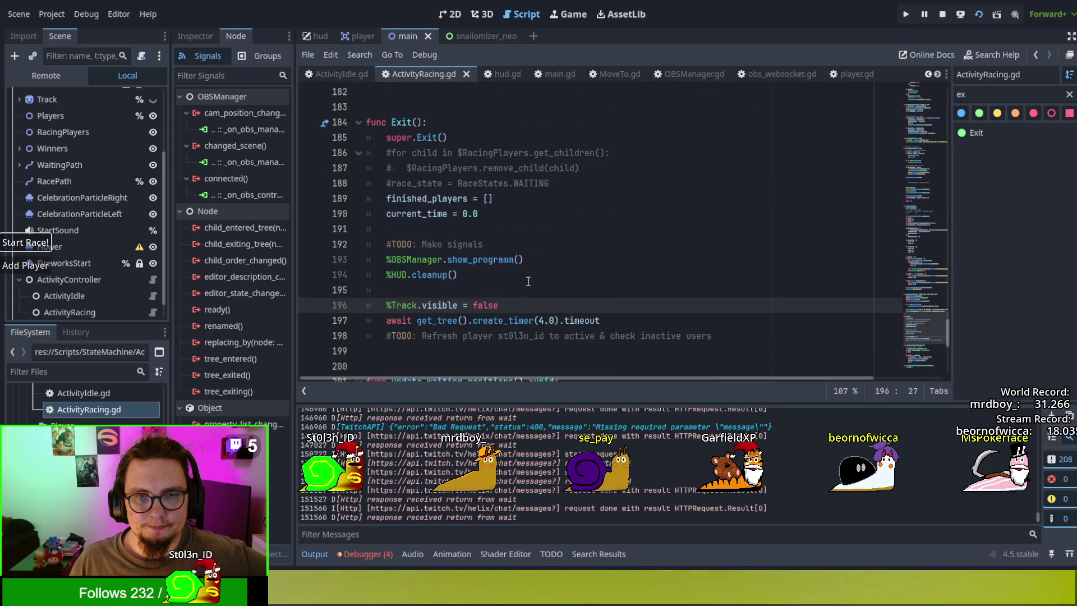
double_click(398, 274)
left_click(438, 276)
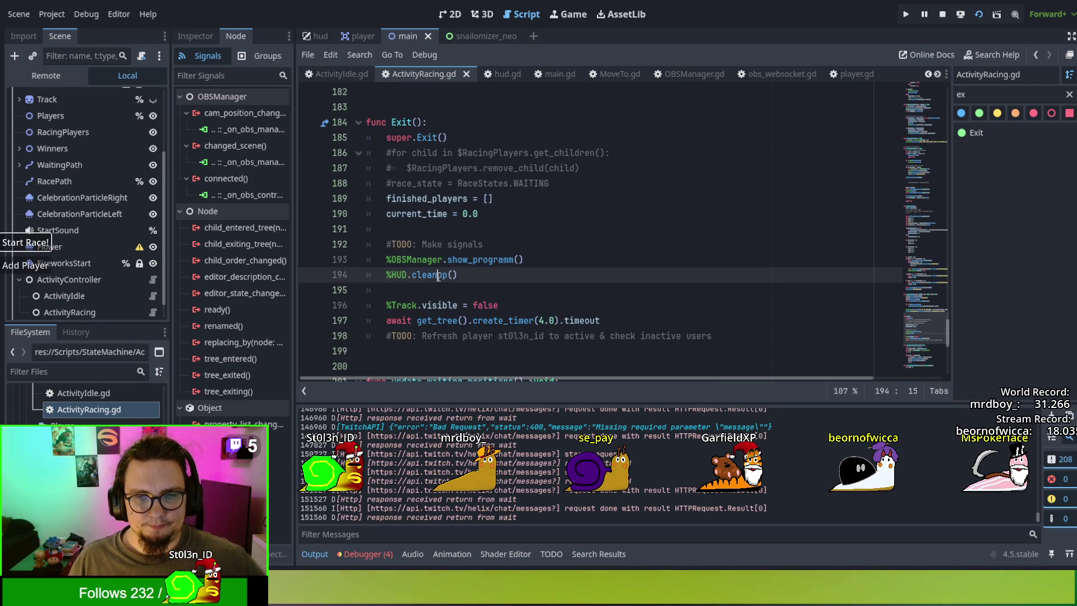
left_click(437, 276, "ctrl")
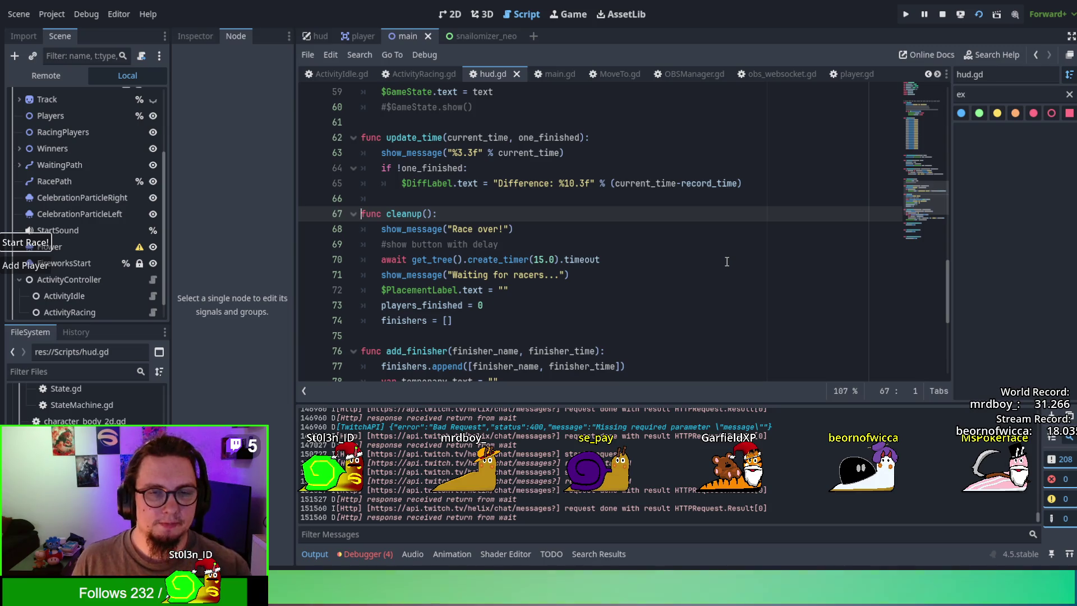
Step: Insert a blank line after the PlacementLabel reset in hud.gd's cleanup, then show the 2D view
left_click(637, 289)
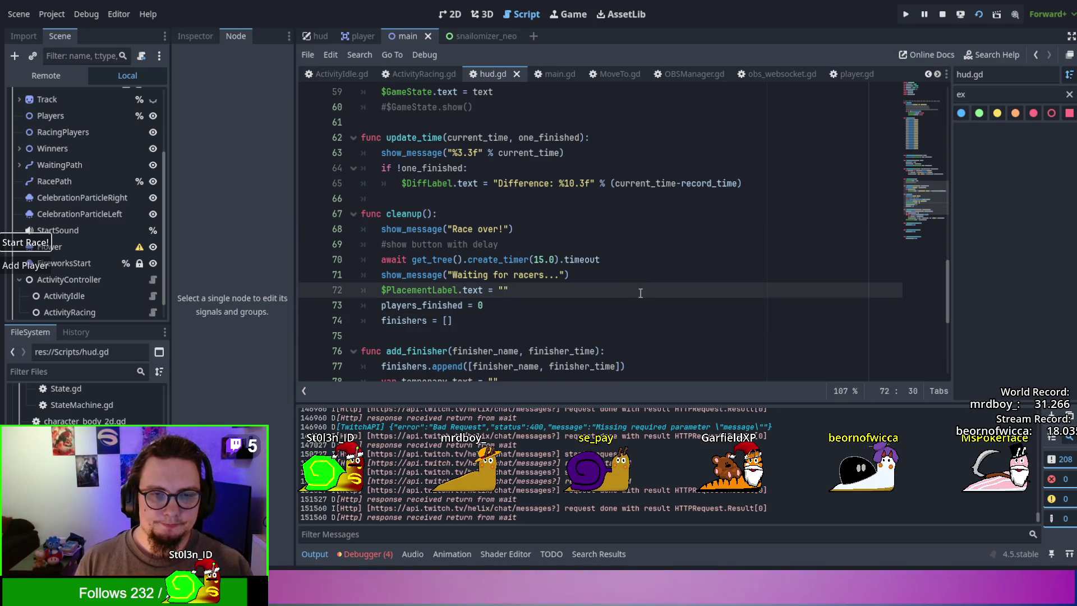
key("Return")
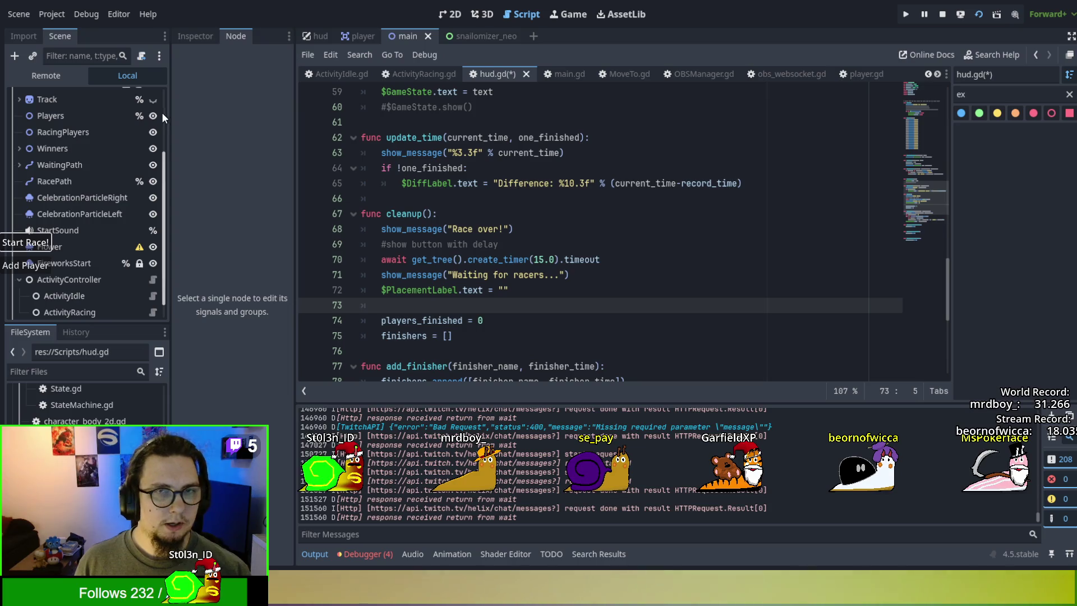
left_click(450, 8)
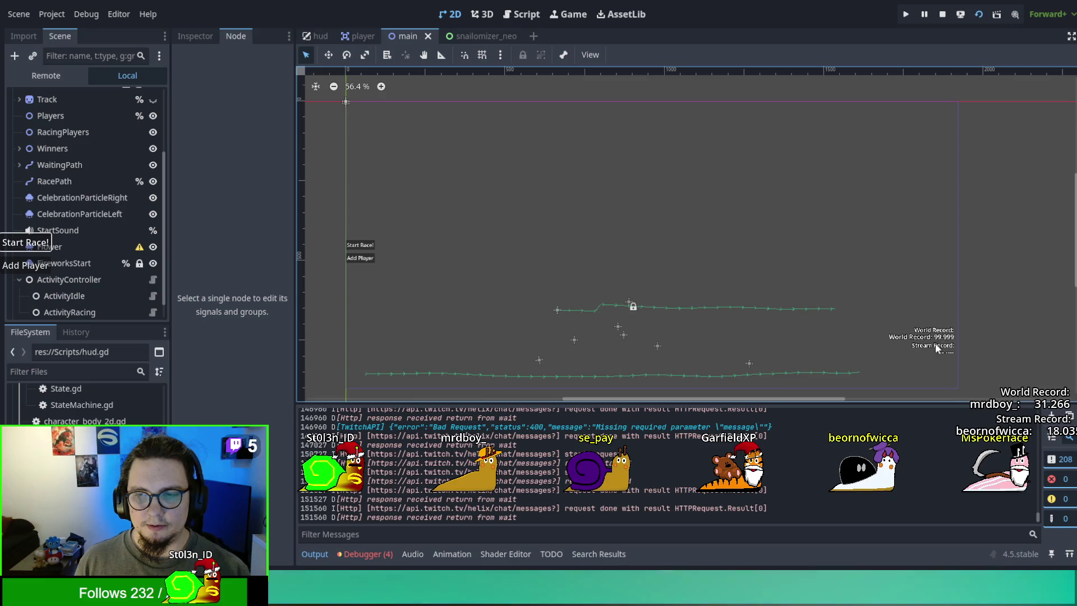
Step: Inspect the main scene's RacePath, StartTimer, RaceTimer and HUD nodes in the scene tree
left_click(105, 199)
left_click(75, 180)
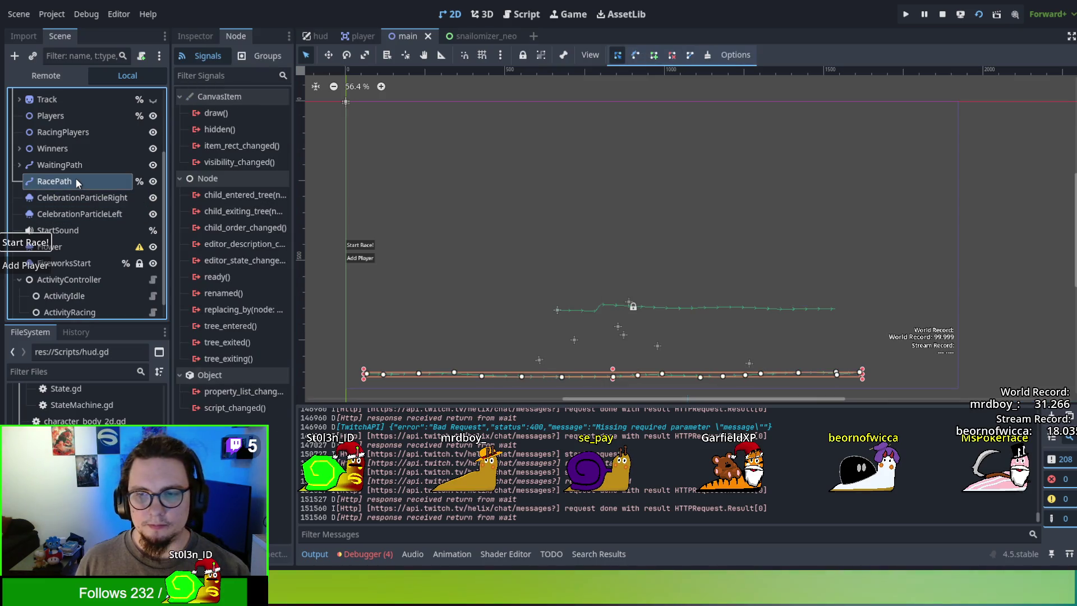
scroll(62, 122, "up", 3)
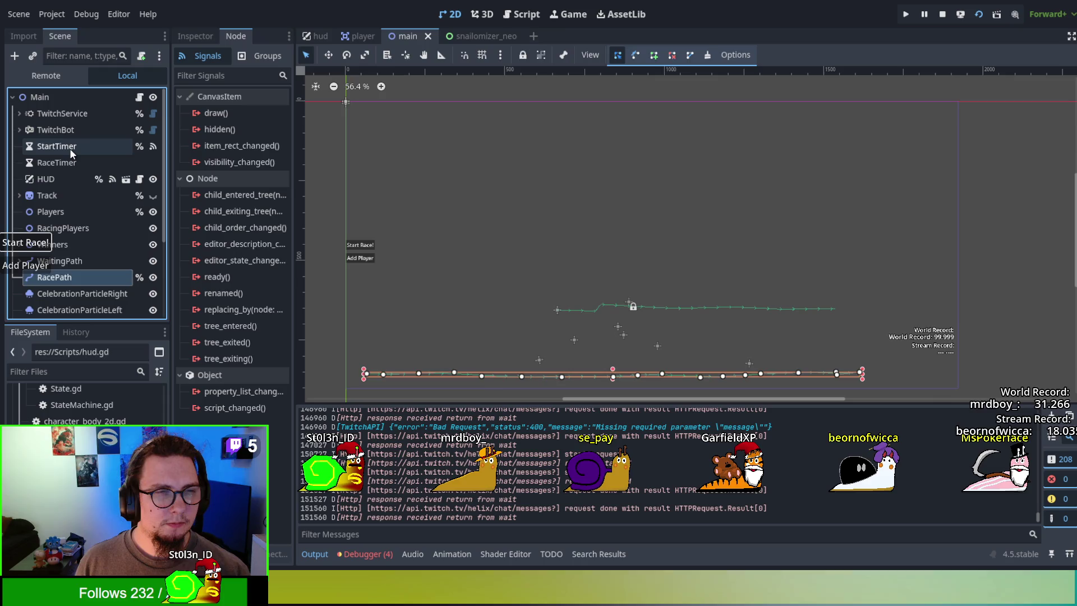
left_click(70, 147)
left_click(69, 162)
scroll(69, 163, "down", 3)
scroll(70, 163, "down", 2)
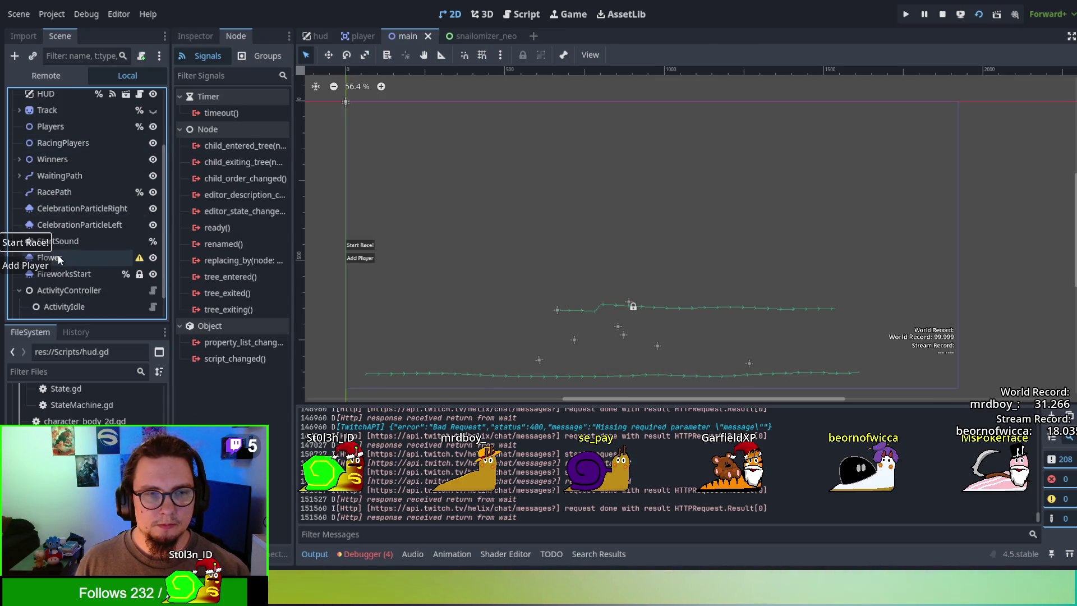
scroll(58, 256, "up", 3)
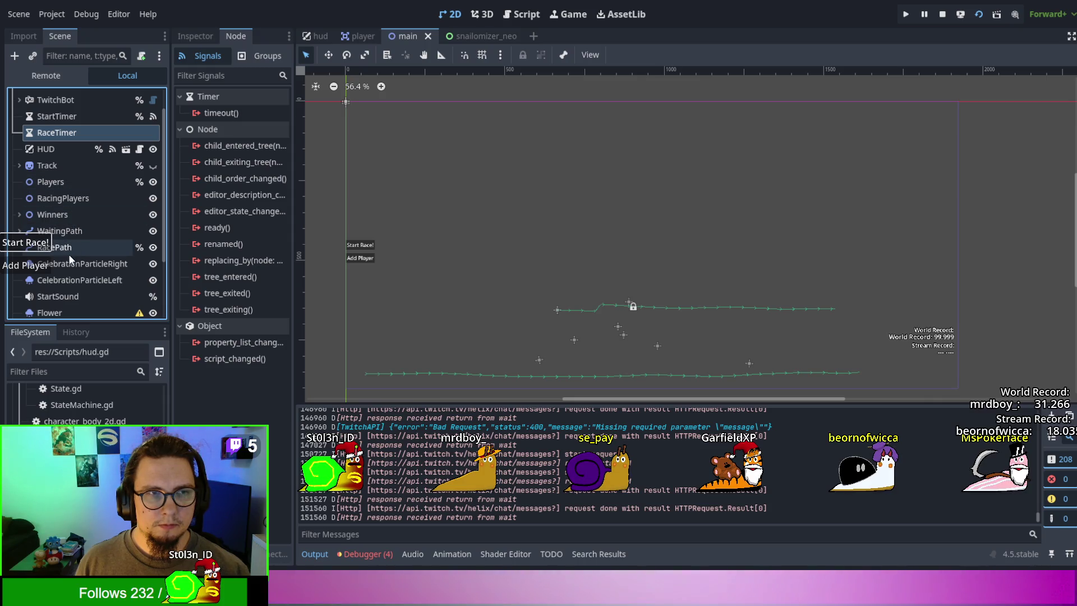
scroll(68, 254, "down", 2)
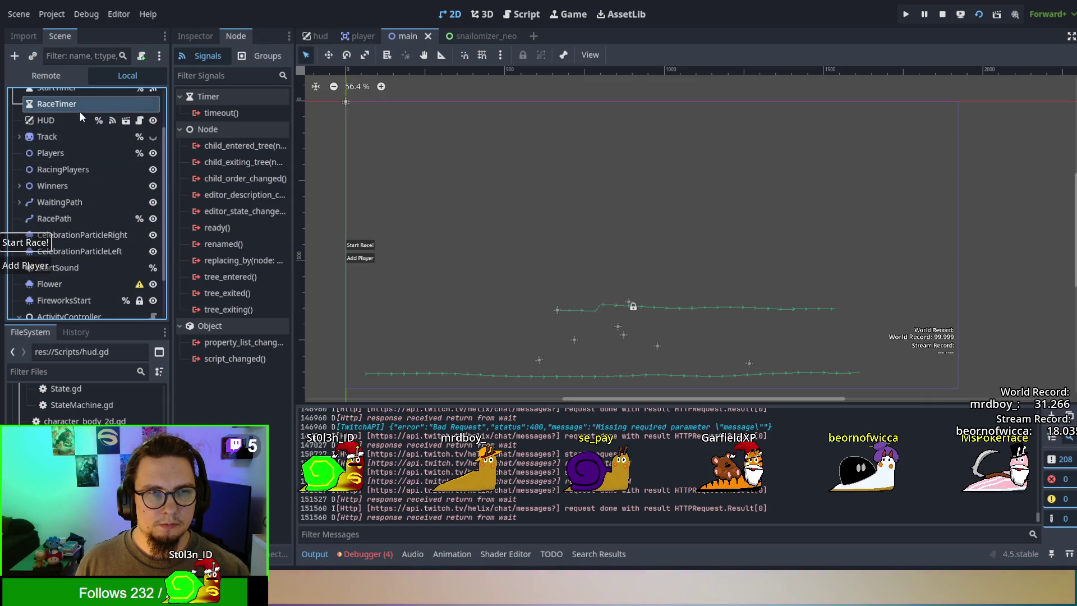
left_click(70, 122)
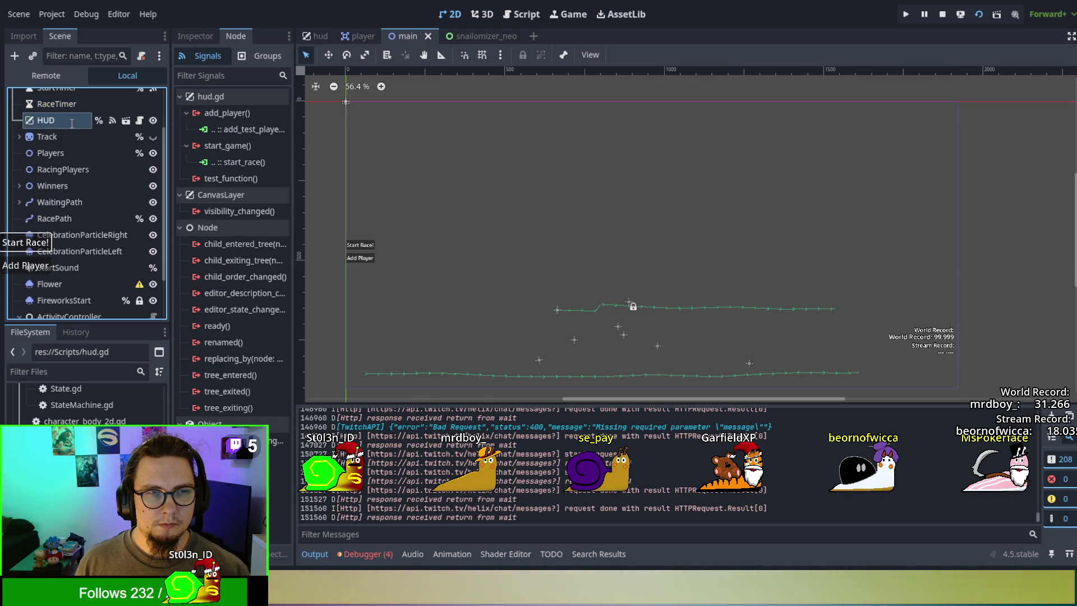
left_click(25, 122, "ctrl")
left_click(26, 123)
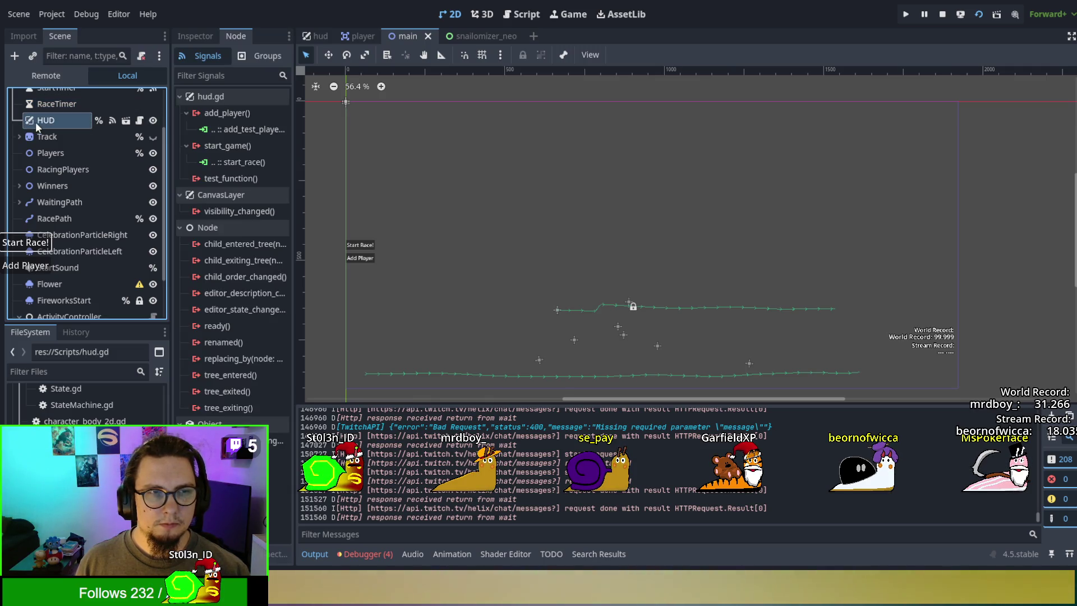
Step: Open the hud scene and select the world record Time label
left_click(324, 36)
scroll(567, 208, "down", 5)
scroll(634, 275, "up", 3)
scroll(954, 148, "up", 1)
left_click(536, 281)
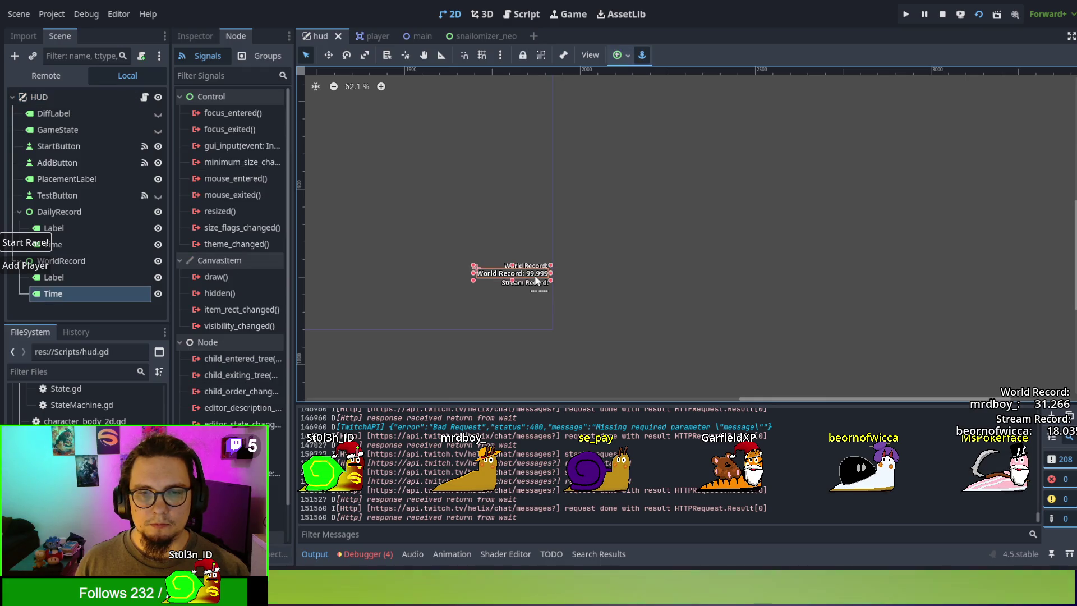
Step: Toggle the DailyRecord and WorldRecord eye icons off and on again, then bring up hud.gd
left_click(53, 227)
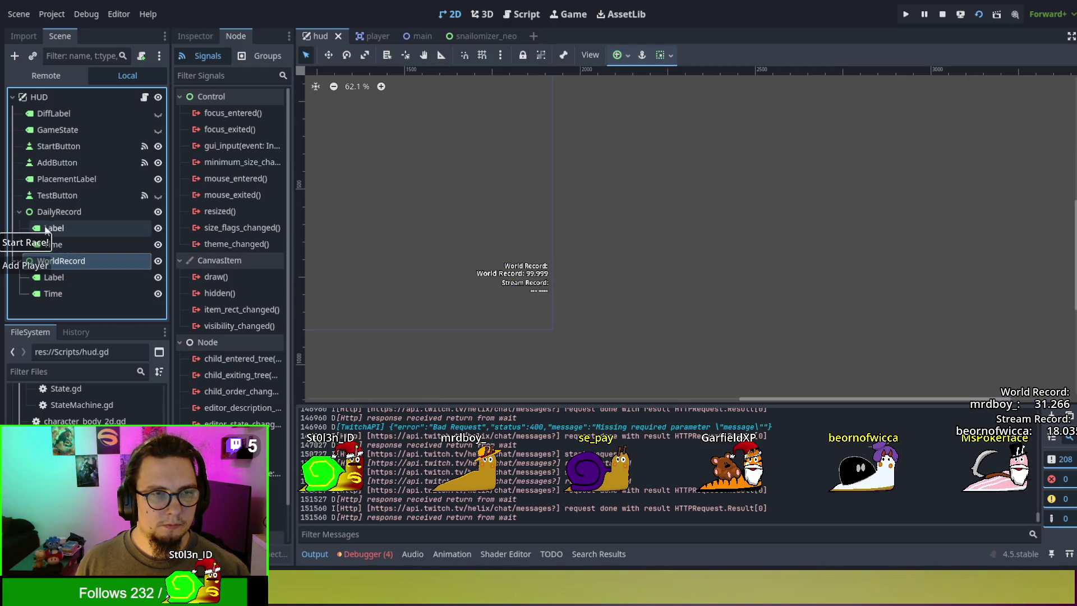
left_click(53, 211)
left_click(19, 261)
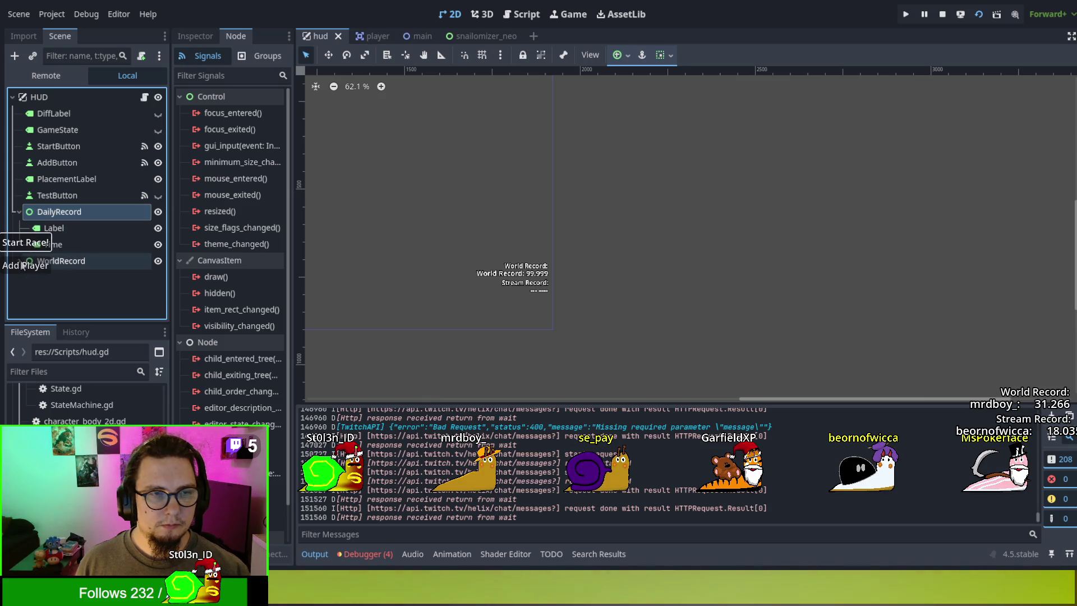
left_click(159, 212)
left_click(159, 212)
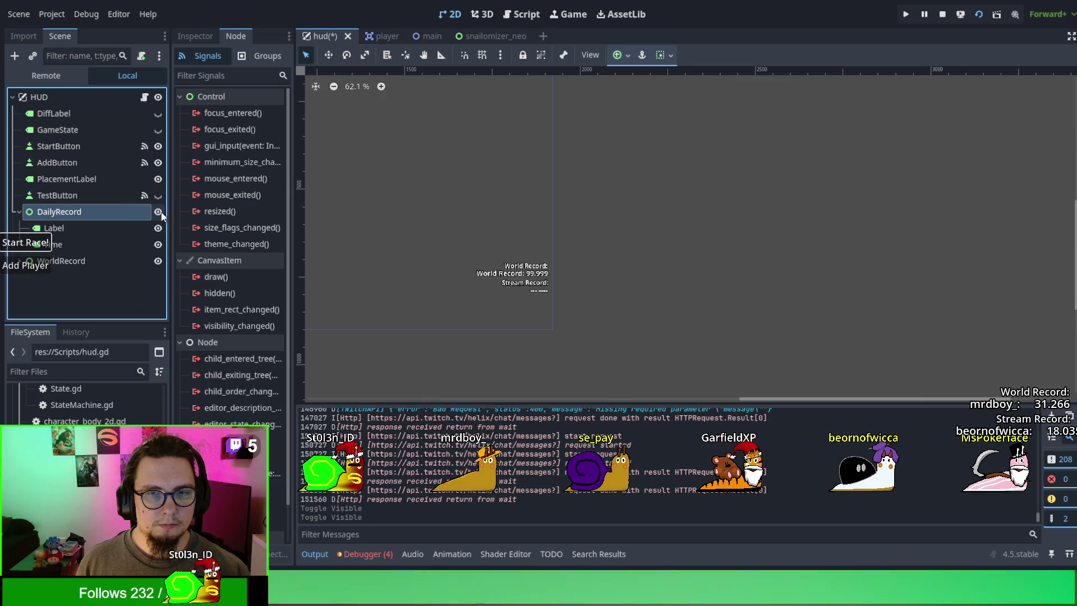
left_click(158, 261)
left_click(157, 261)
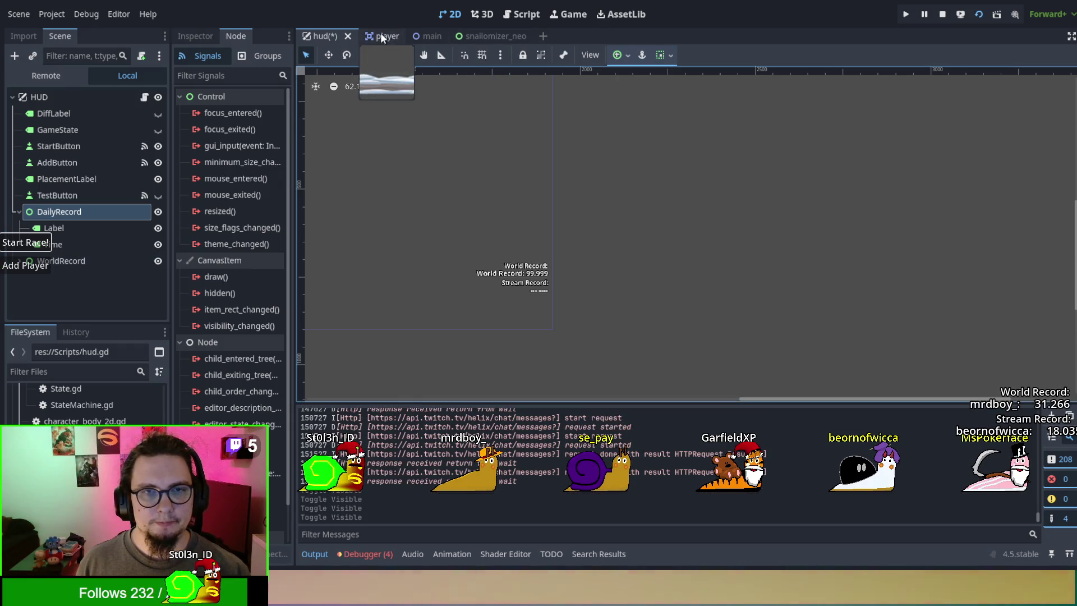
mouse_move(419, 38)
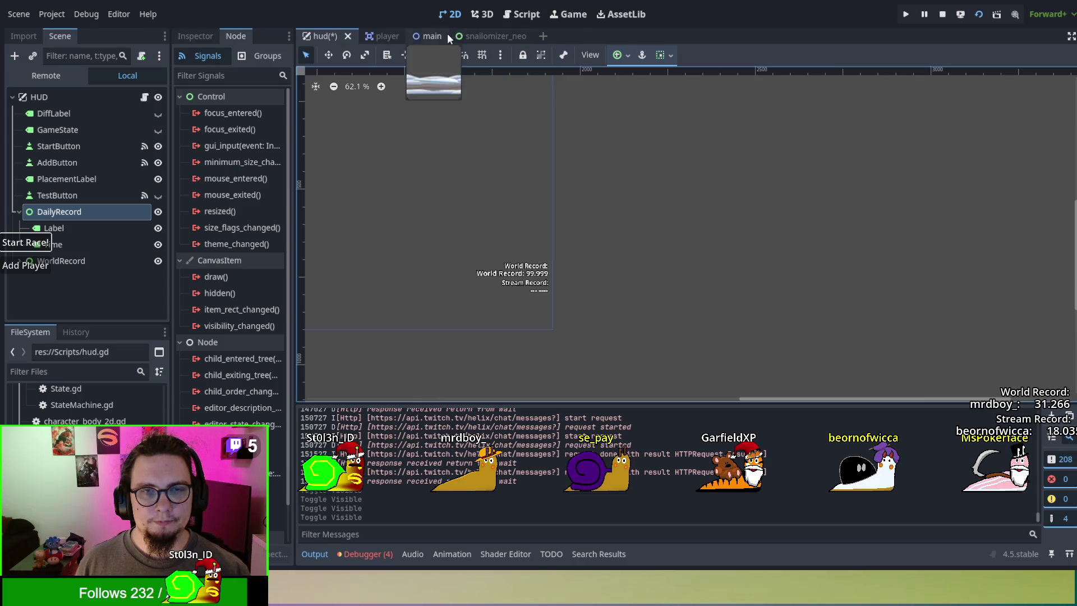
left_click(525, 15)
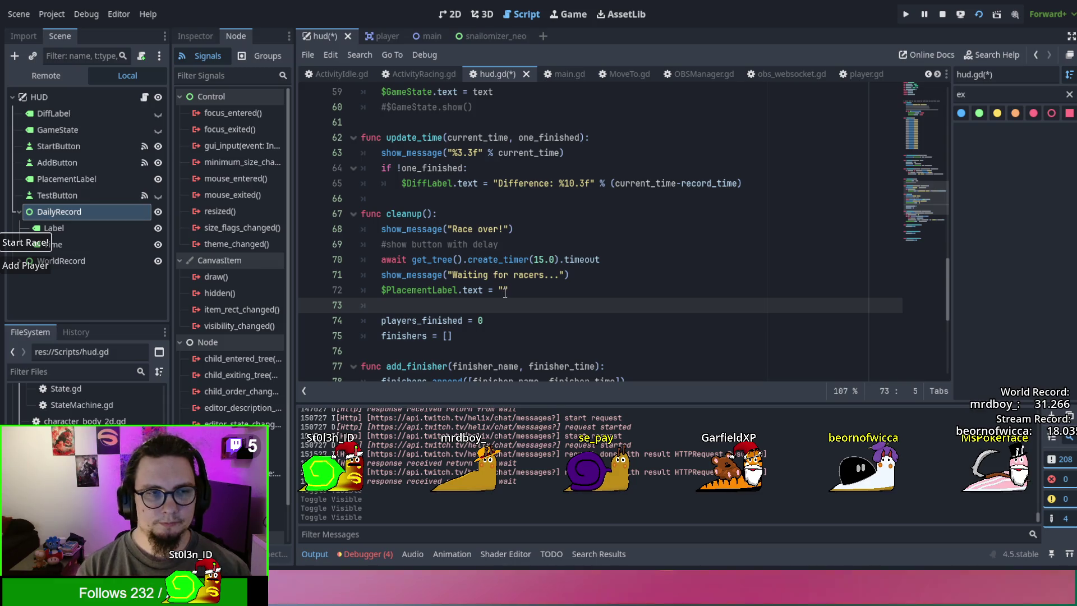
type("$")
Step: On empty line 73 of cleanup(), write $DailyRecord.visiblity = false
key("BackSpace")
key("Escape")
type("Dail")
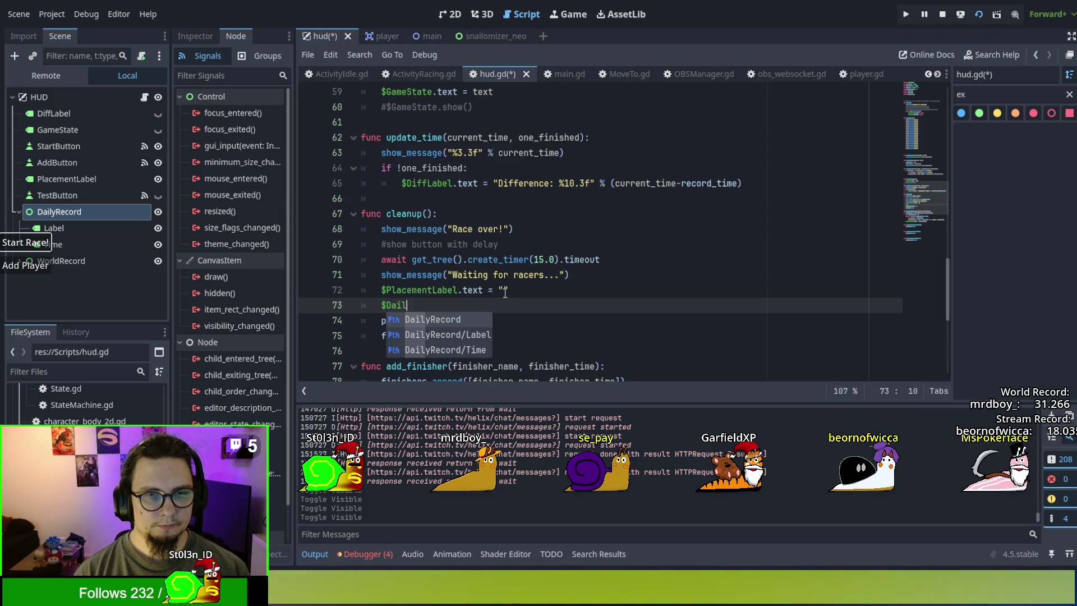
key("Return")
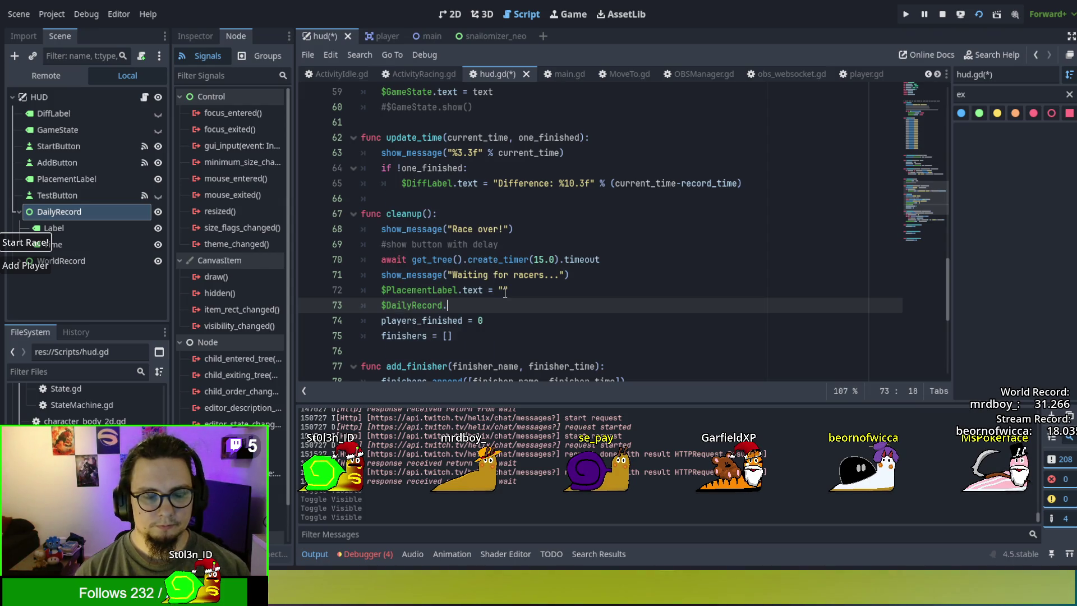
type("visiblity_")
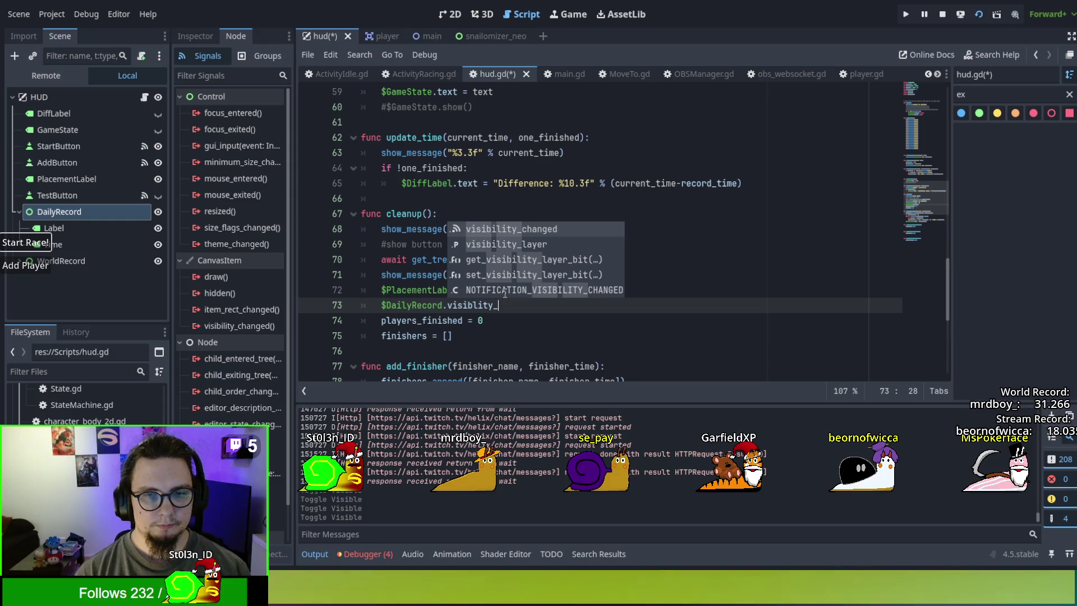
key("BackSpace")
type("= hide")
key("Escape")
key("BackSpace")
key("BackSpace")
key("BackSpace")
type("faals")
key("BackSpace")
key("BackSpace")
key("BackSpace")
type("l")
key("Return")
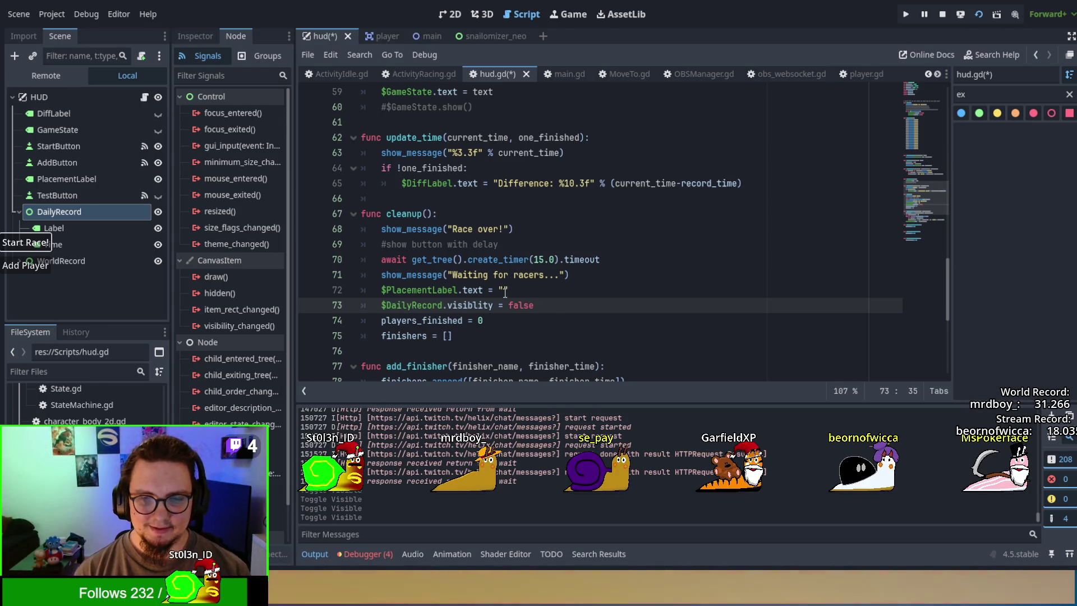
Step: Duplicate that line and change the copy to $WorldRecord.visiblity = false
key("shift+Up")
key("ctrl+c")
key("ctrl+v")
key("ctrl+v")
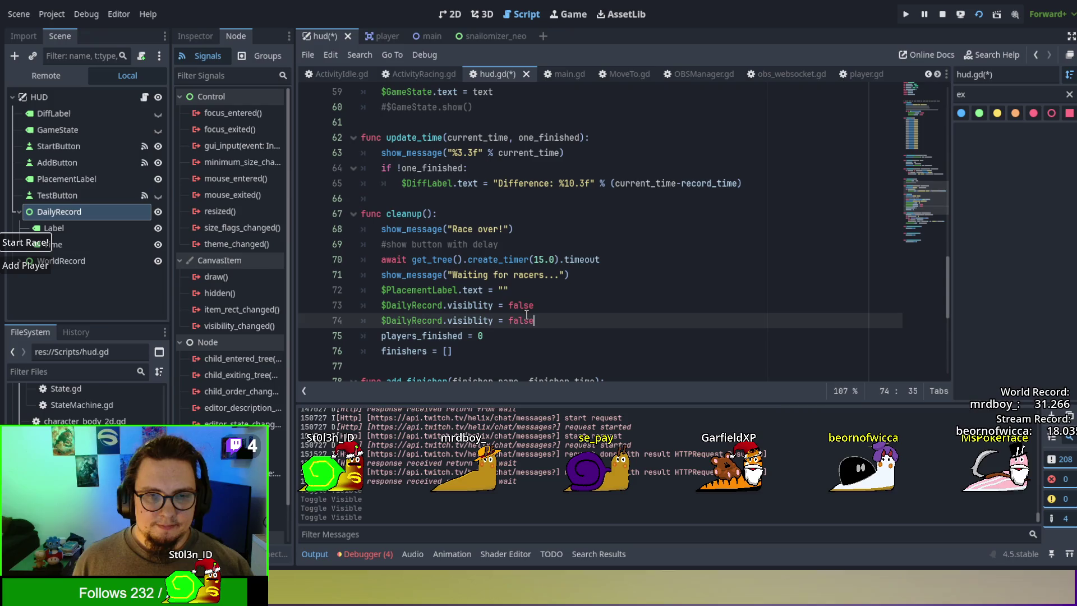
double_click(400, 319)
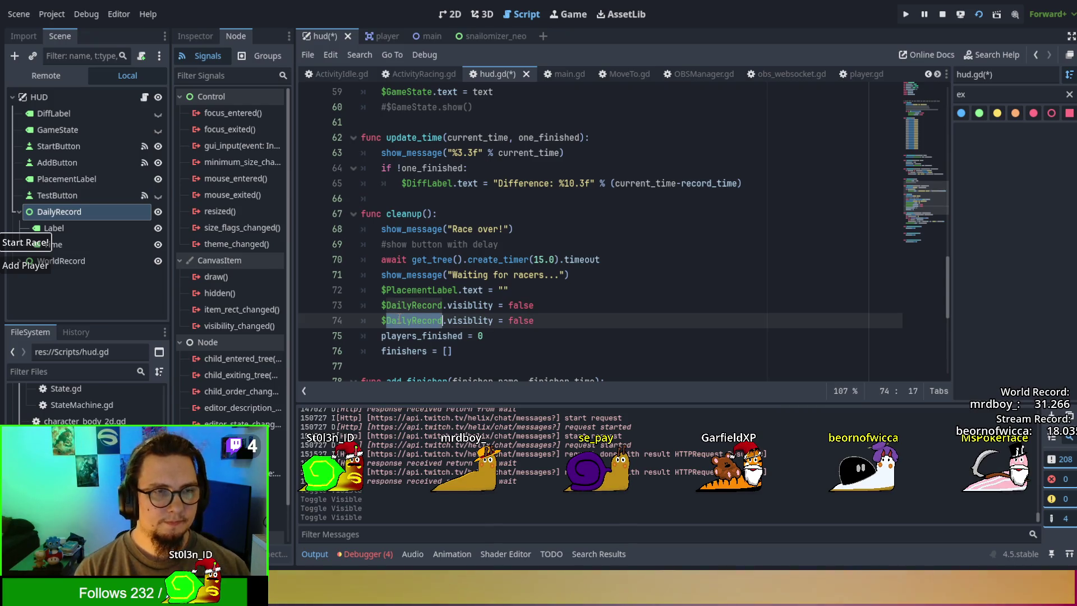
type("World")
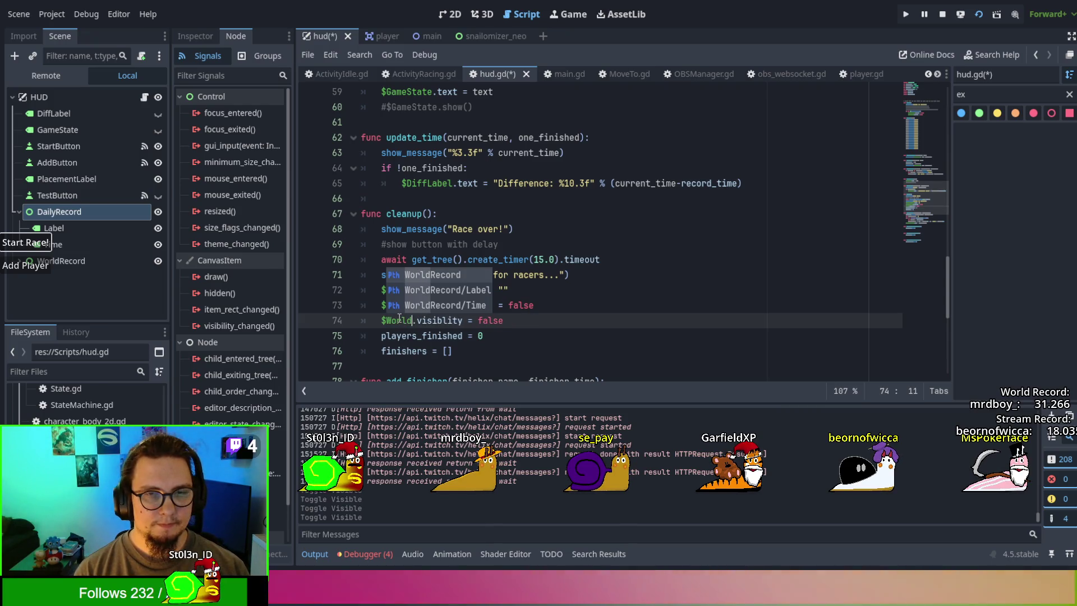
key("Return")
left_click_drag(577, 322, 576, 290)
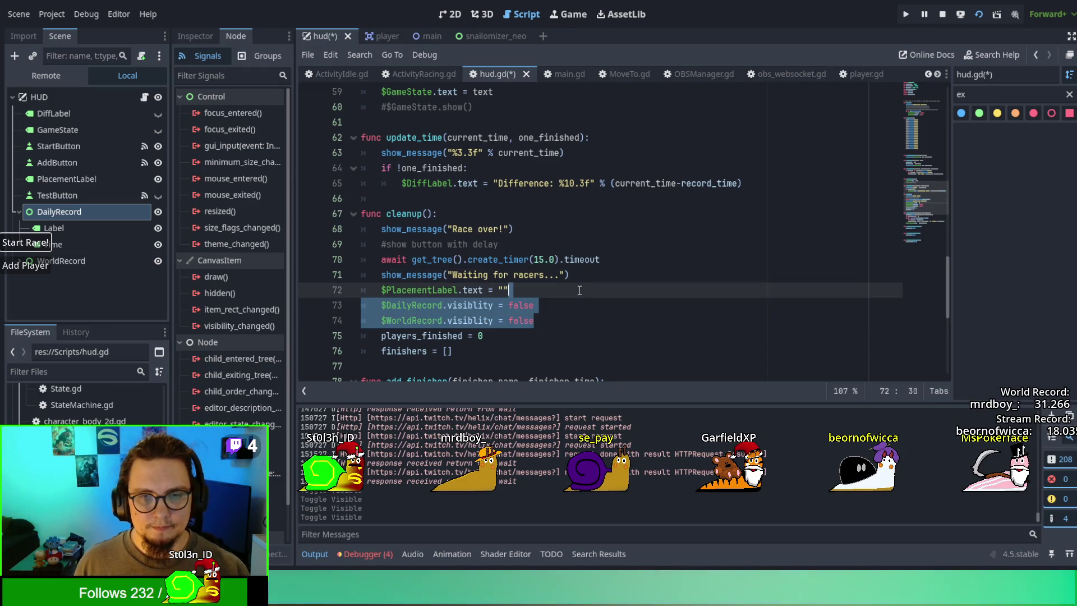
scroll(575, 288, "up", 6)
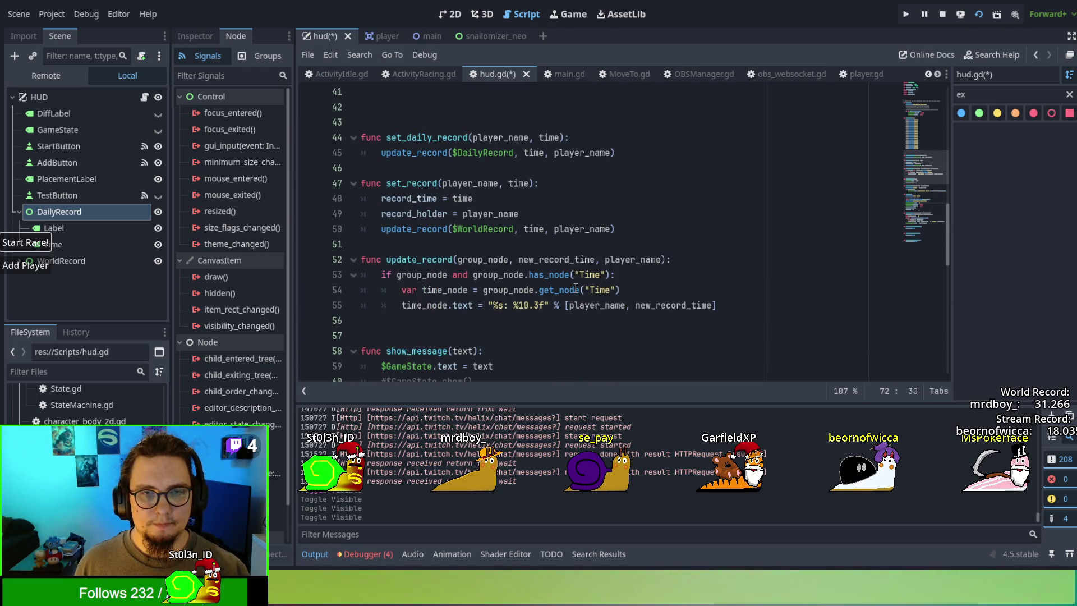
Step: Paste the two visibility lines into set_daily_record and change both values to true
scroll(575, 288, "up", 12)
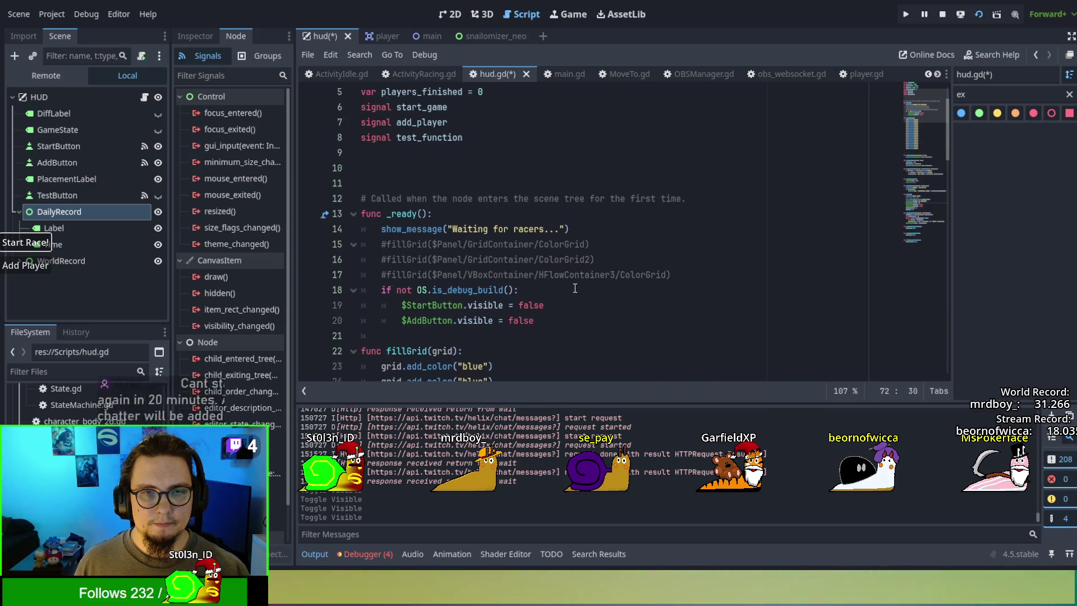
scroll(575, 287, "down", 9)
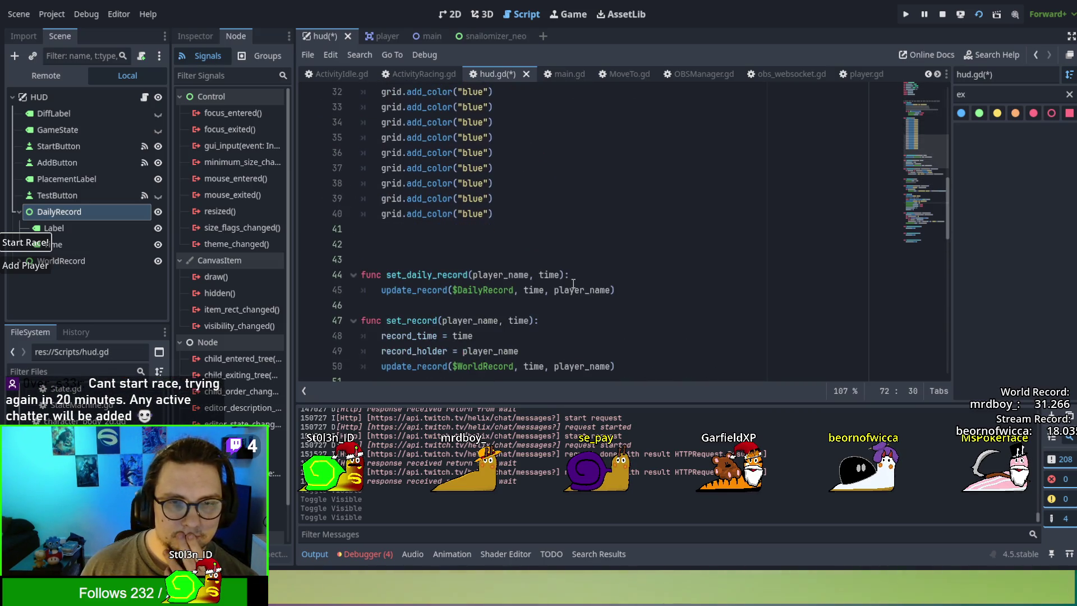
scroll(573, 283, "down", 3)
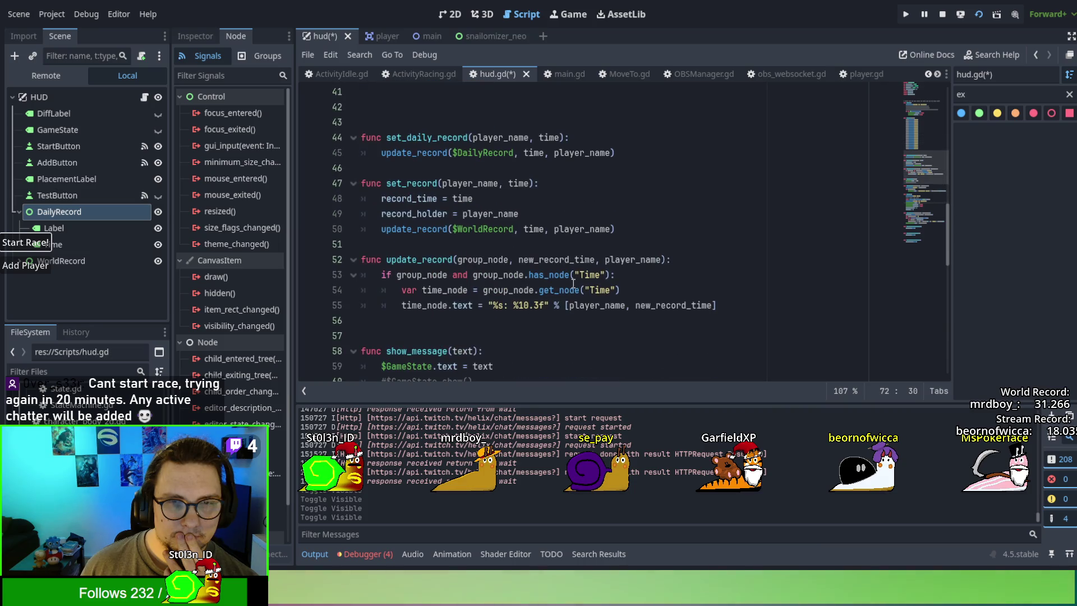
left_click(625, 158)
key("ctrl+v")
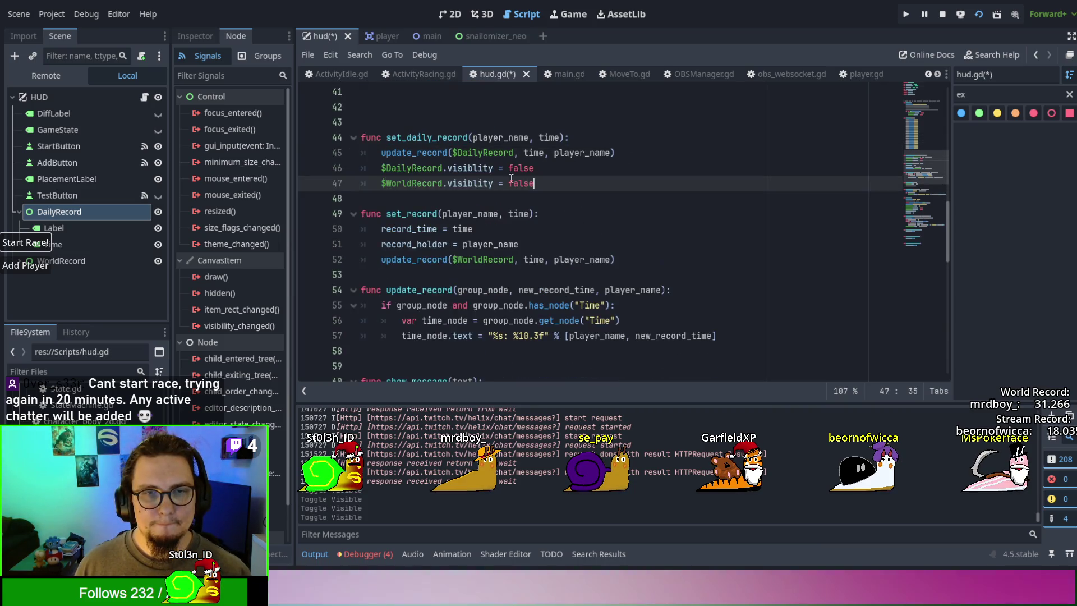
double_click(514, 166)
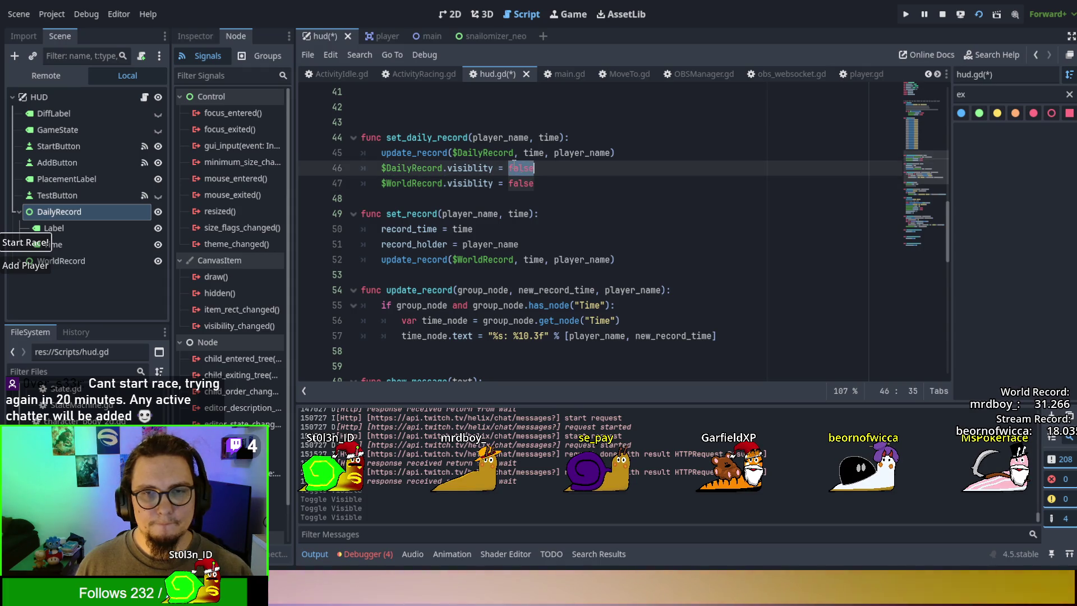
type("true")
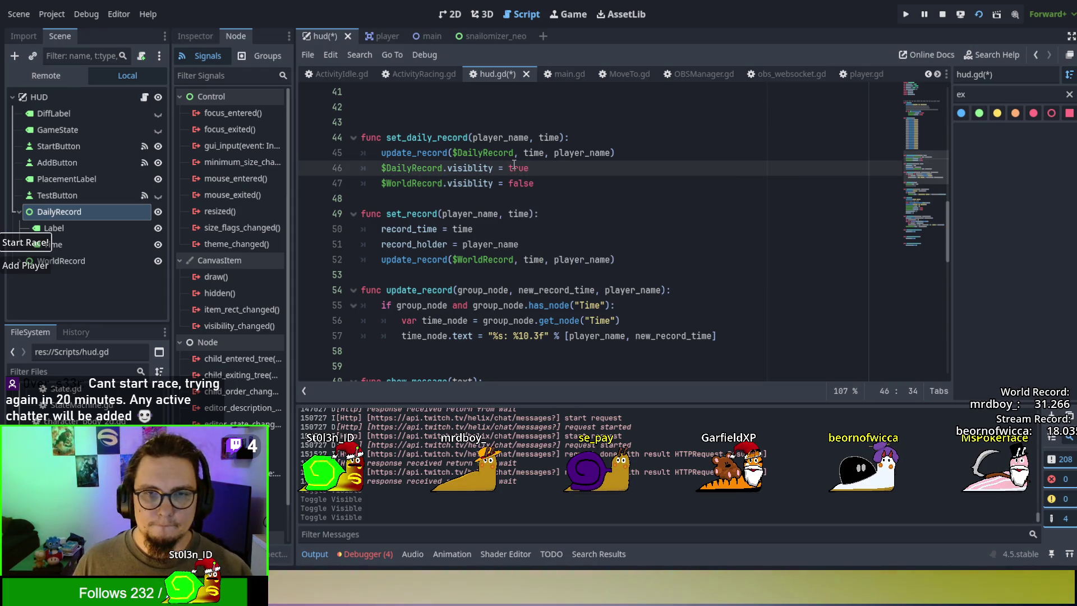
double_click(521, 183)
type("true")
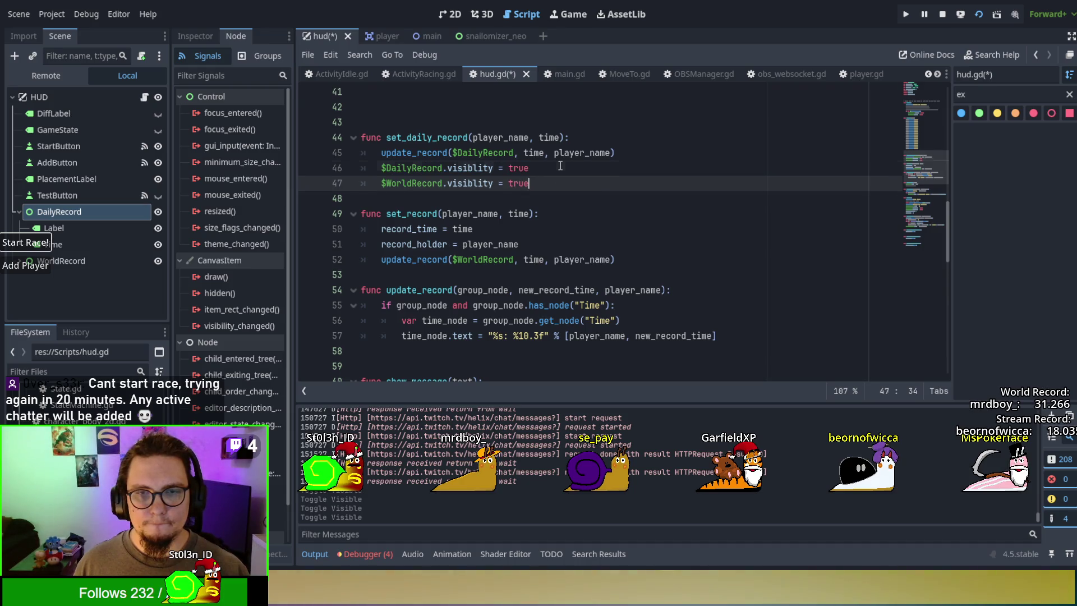
left_click(560, 166)
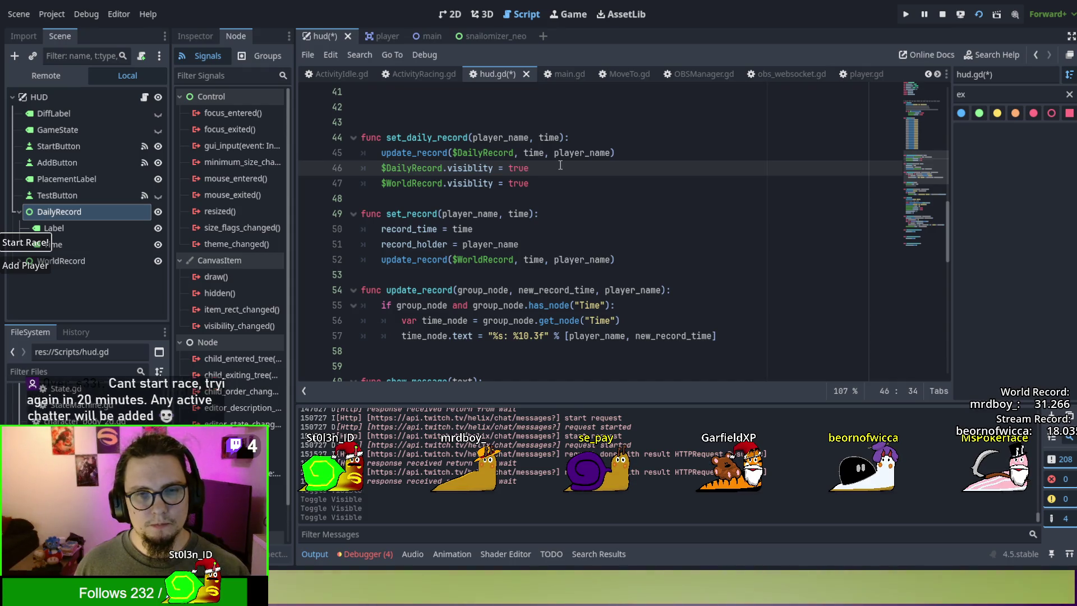
Step: Review the rest of hud.gd, then save everything and relaunch the game with F5
scroll(560, 165, "down", 2)
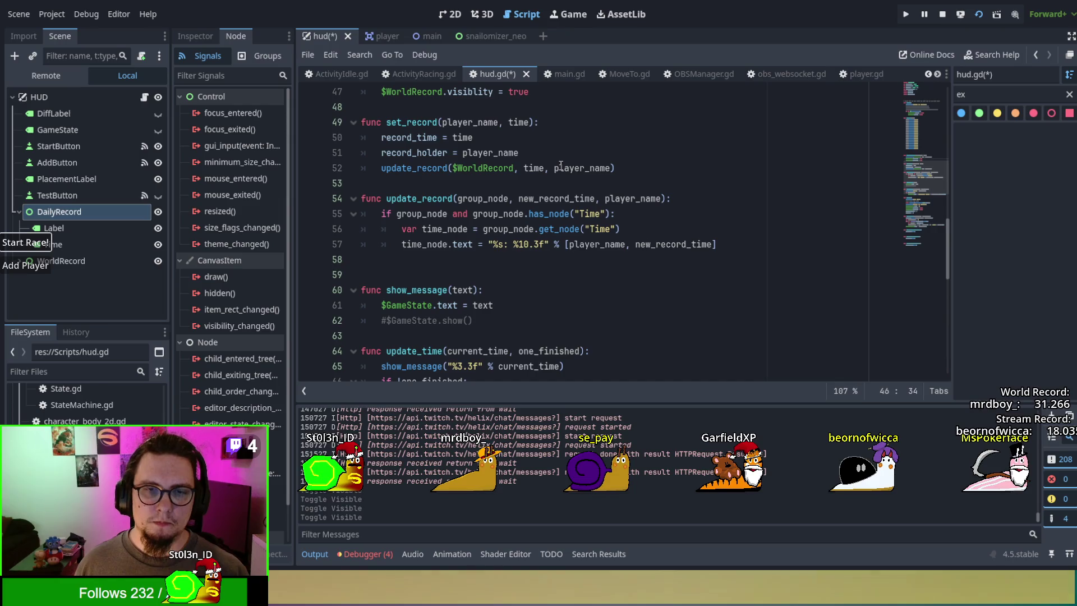
scroll(560, 165, "down", 2)
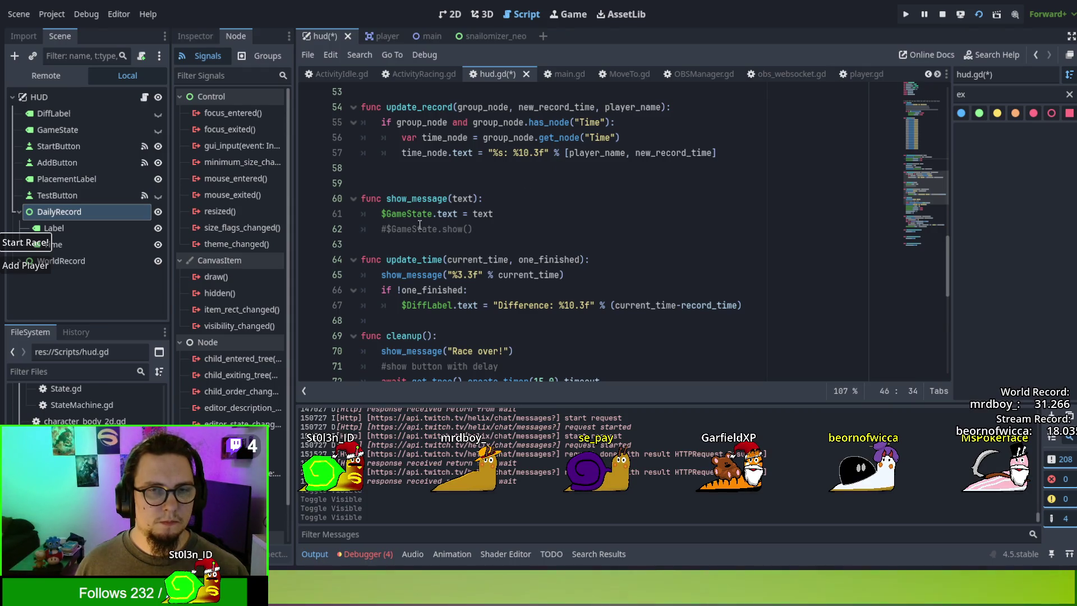
left_click_drag(443, 228, 462, 229)
scroll(458, 230, "down", 2)
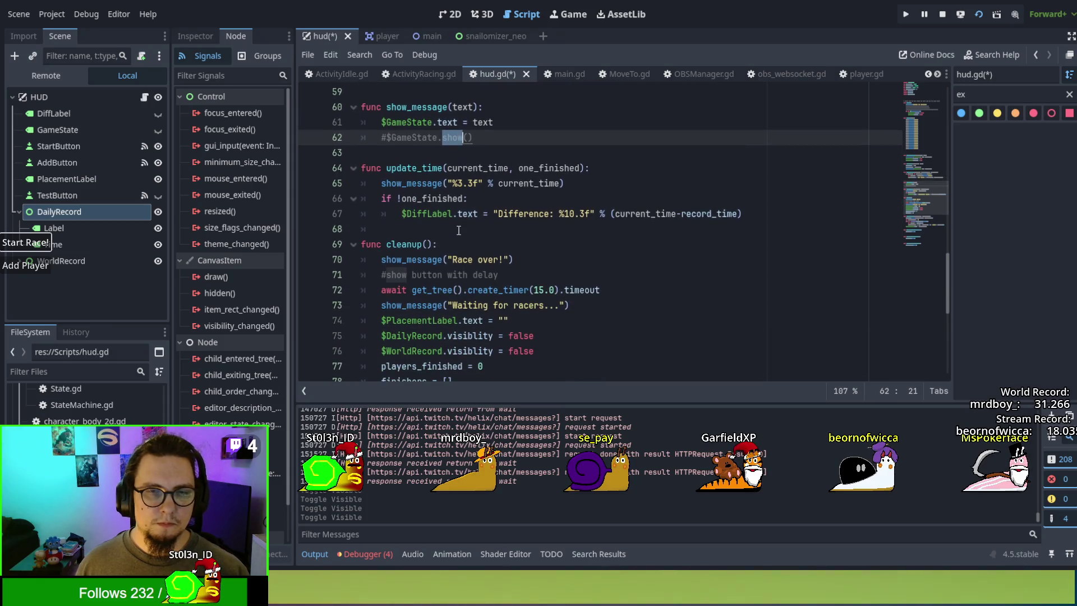
left_click(458, 231)
scroll(458, 230, "down", 7)
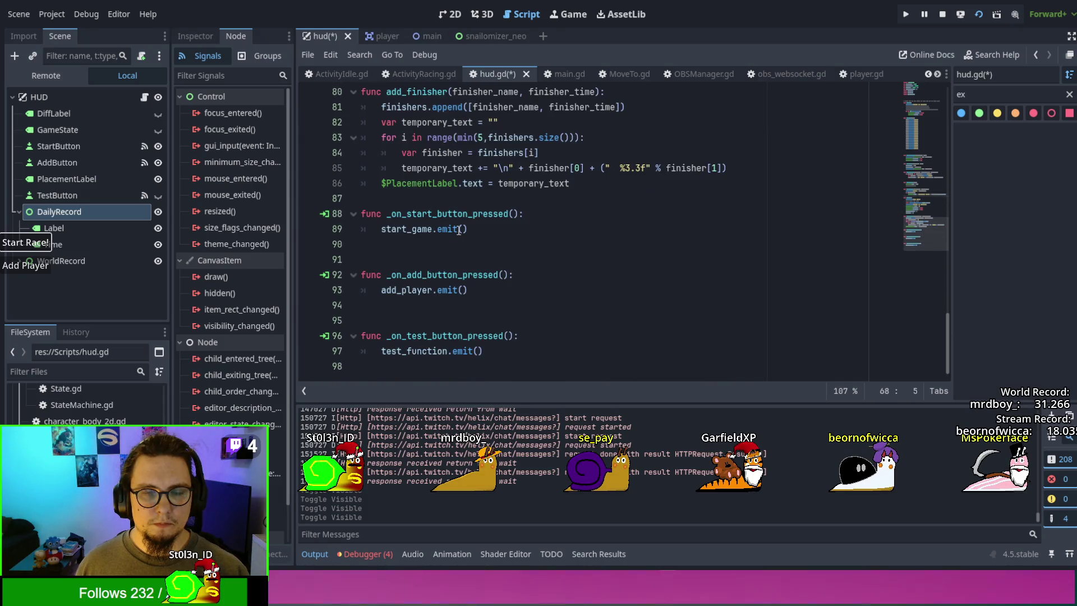
key("F5")
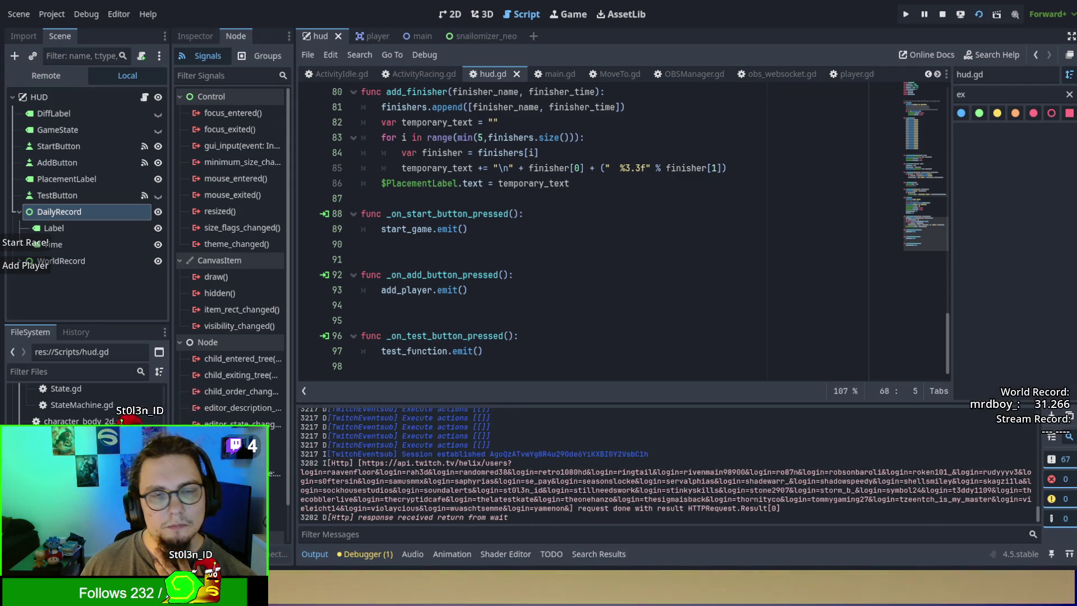
Step: Stop the game and hide the DailyRecord and WorldRecord groups in the HUD scene
key("F8")
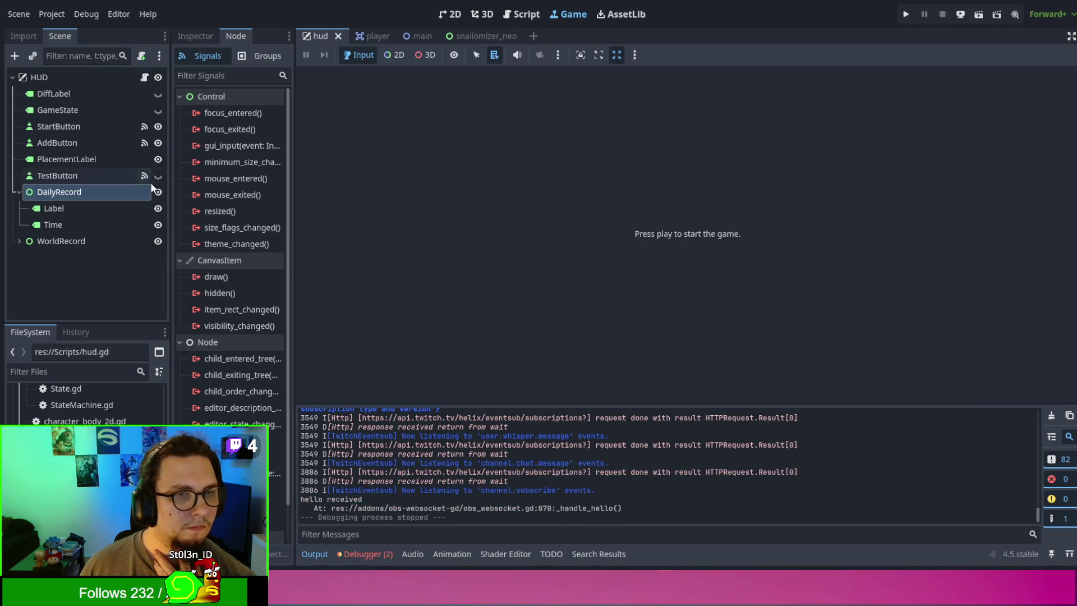
left_click(160, 192)
left_click(159, 242)
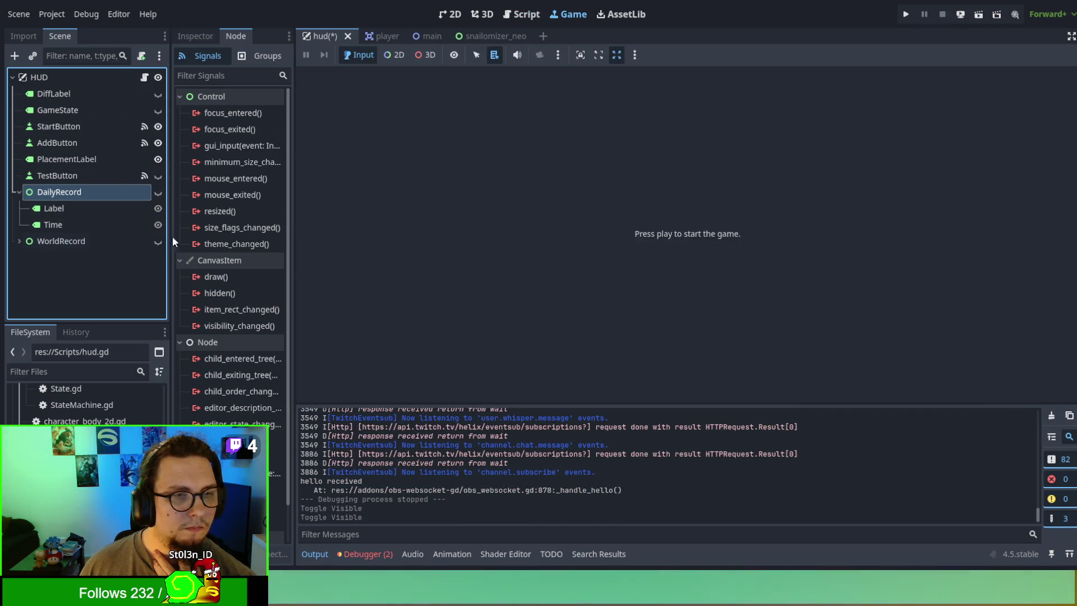
Step: Switch to the main scene, run the game with F5, and start the race
left_click(386, 32)
left_click(414, 36)
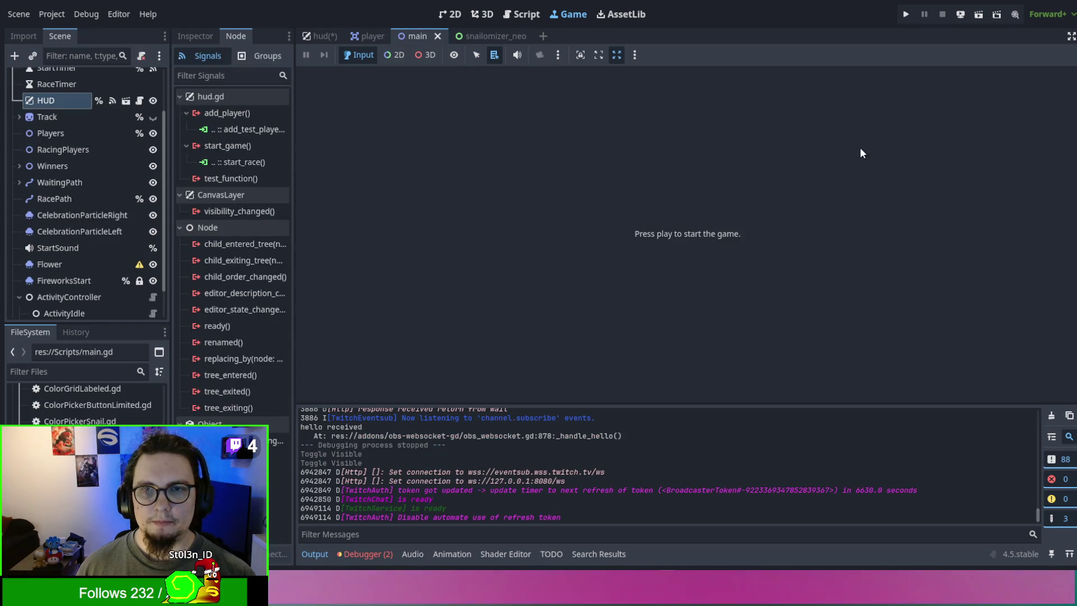
left_click(524, 16)
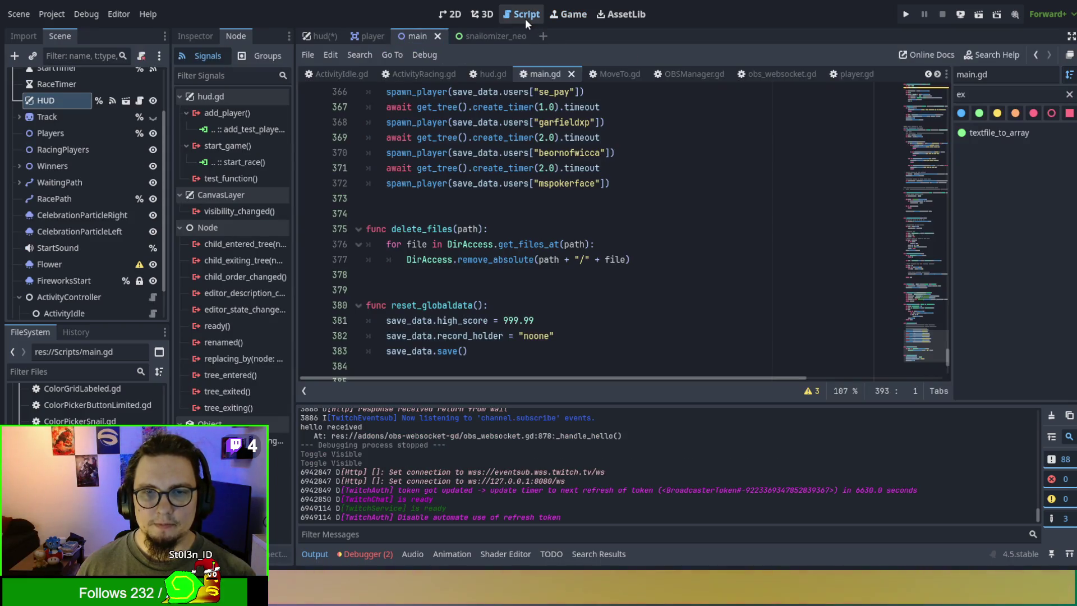
key("F5")
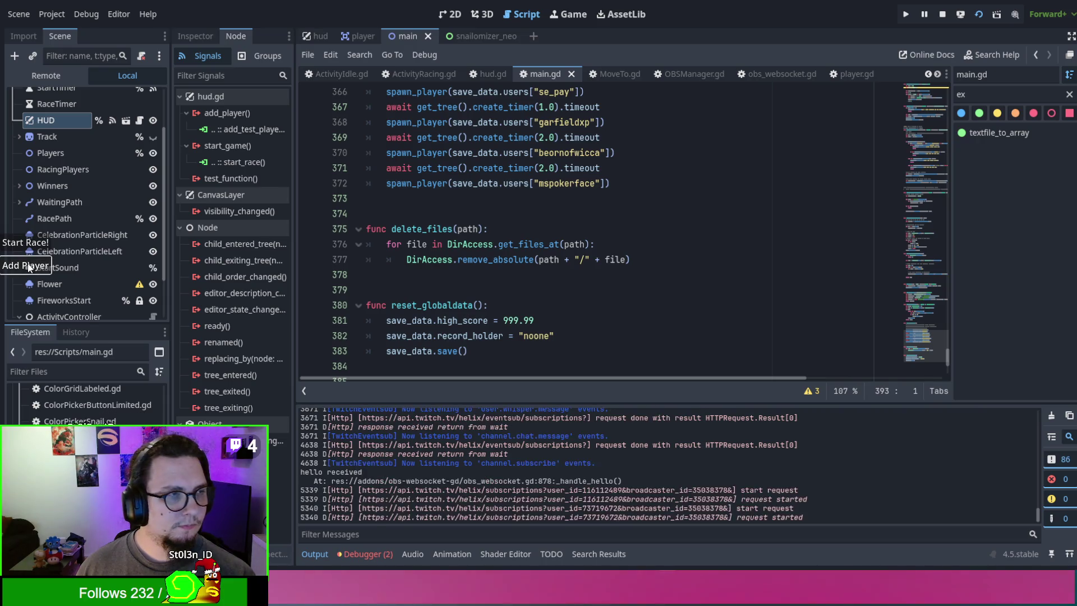
left_click(32, 246)
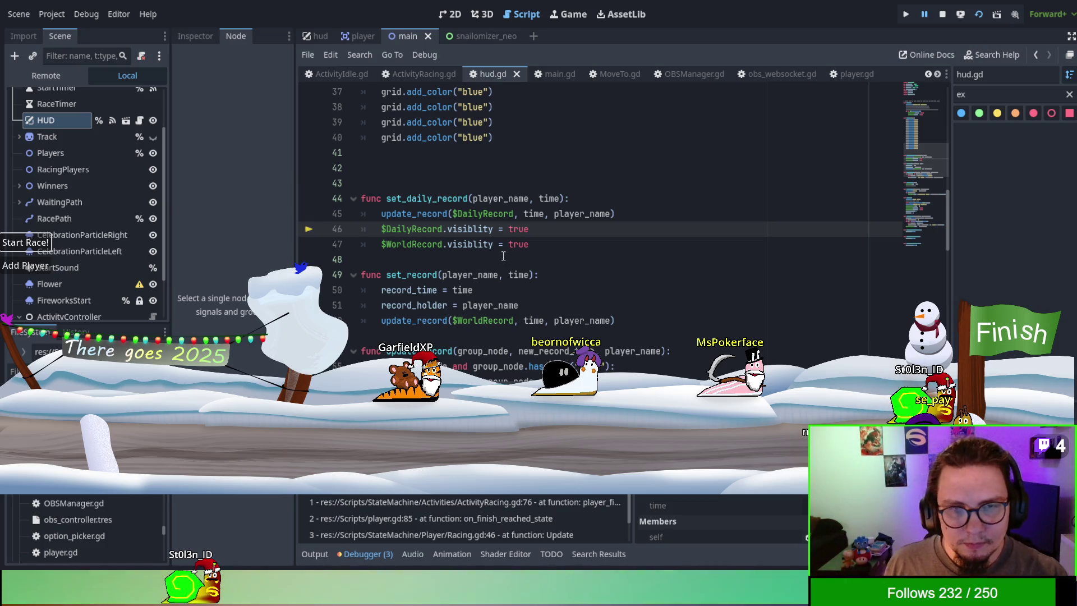
Step: Replace the misspelled visiblity assignment on line 46 with a show() call
double_click(478, 230)
key("BackSpace")
type("so")
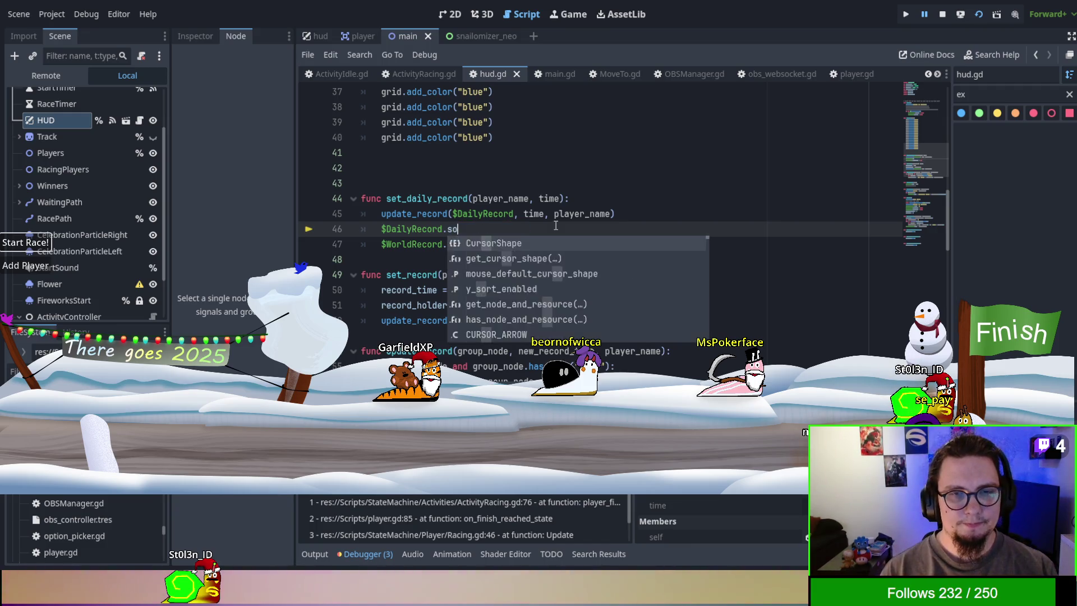
key("BackSpace")
type("how(")
key("Return")
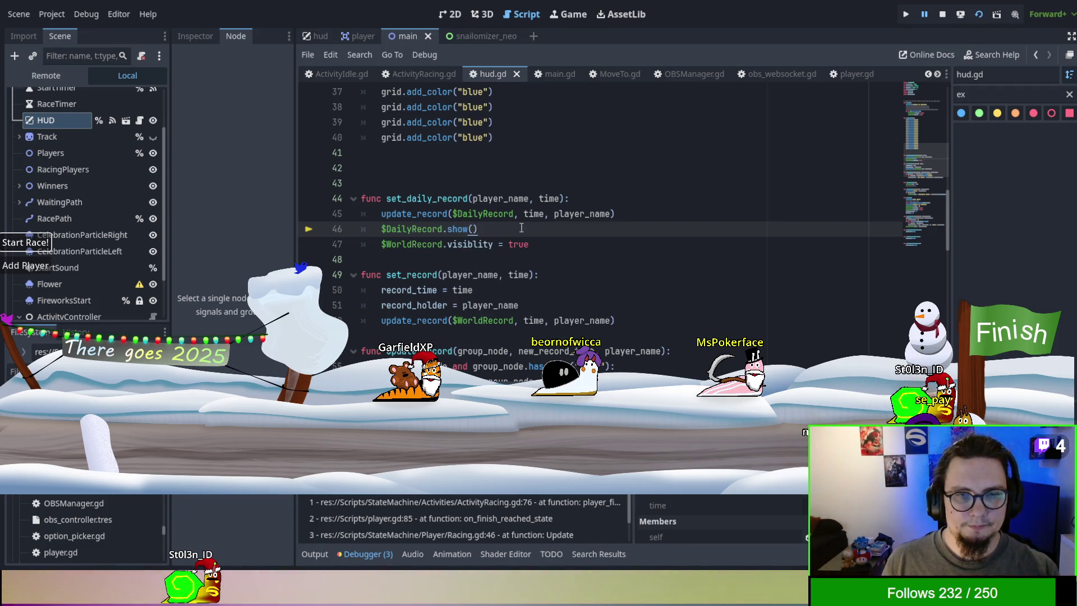
Step: Take the two show() lines back out of set_daily_record
left_click_drag(443, 245, 499, 245)
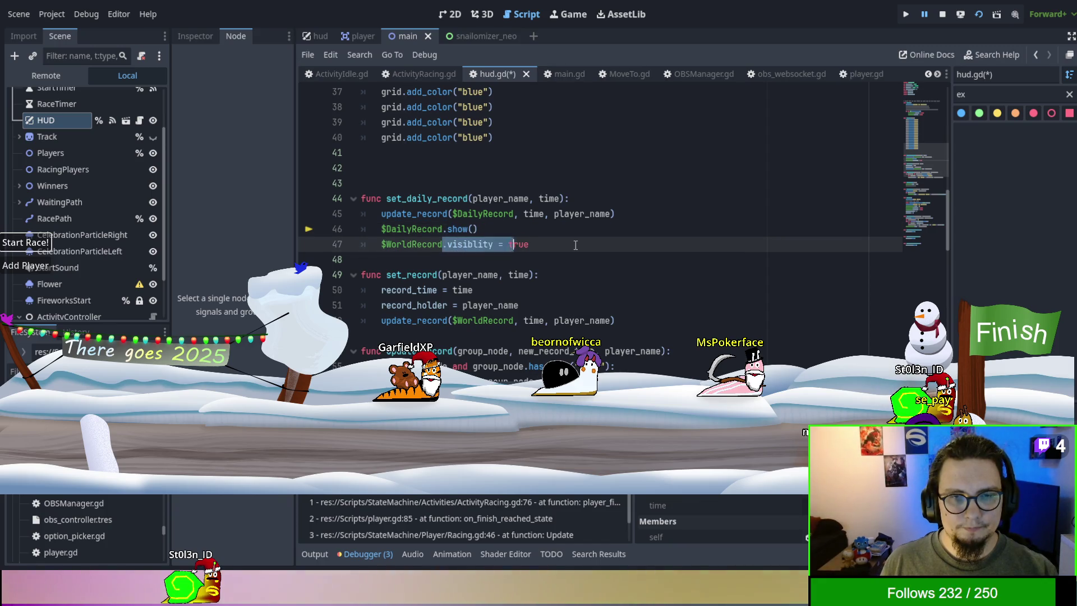
scroll(576, 245, "down", 8)
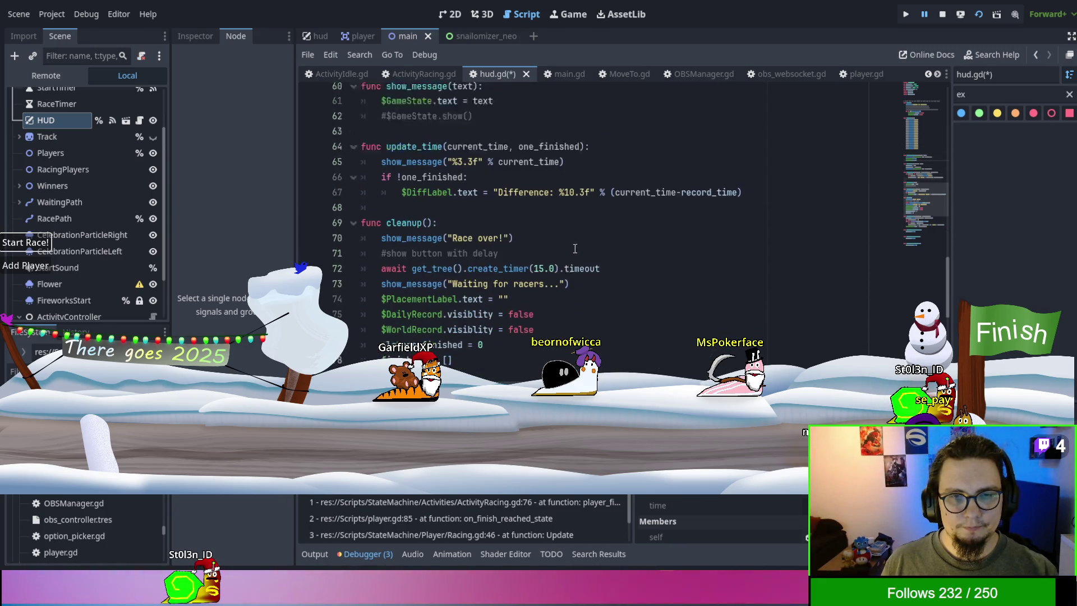
scroll(555, 252, "down", 2)
scroll(554, 257, "down", 2)
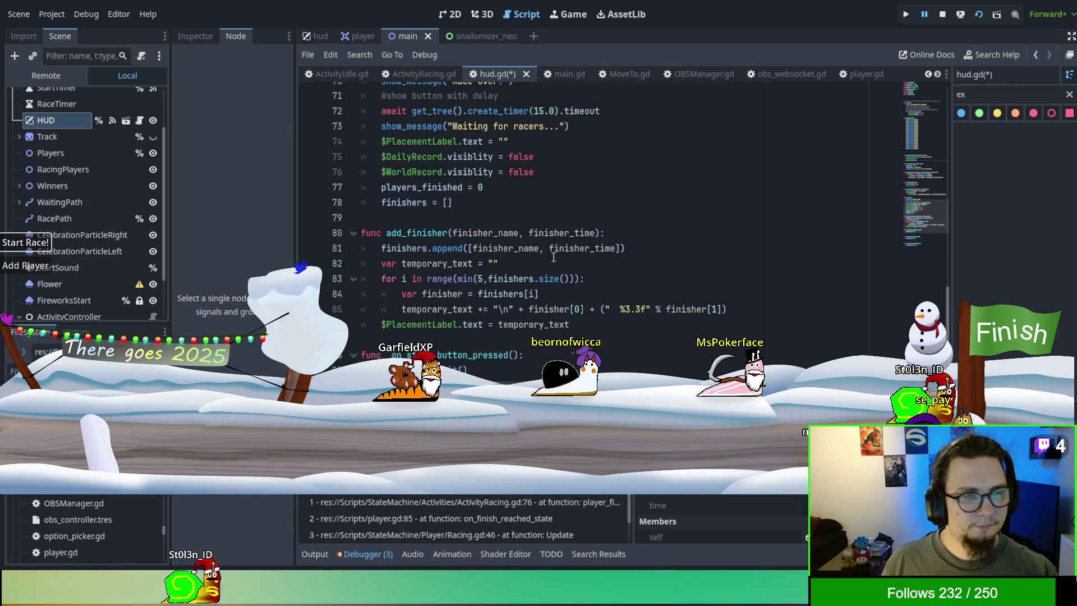
scroll(553, 257, "down", 2)
scroll(512, 278, "up", 14)
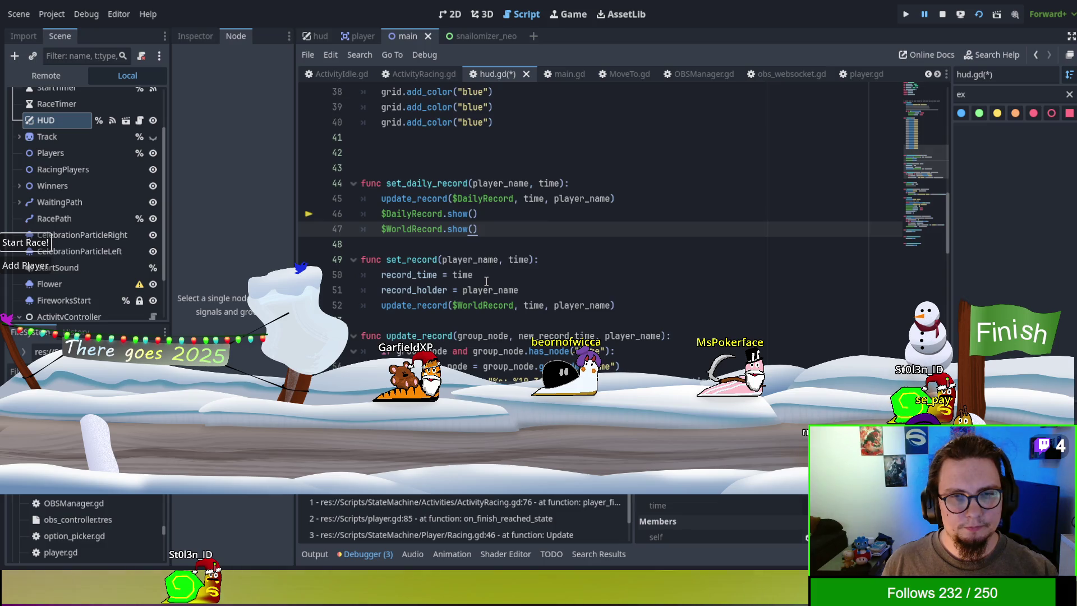
scroll(579, 226, "up", 2)
key("ctrl+z")
scroll(655, 287, "down", 5)
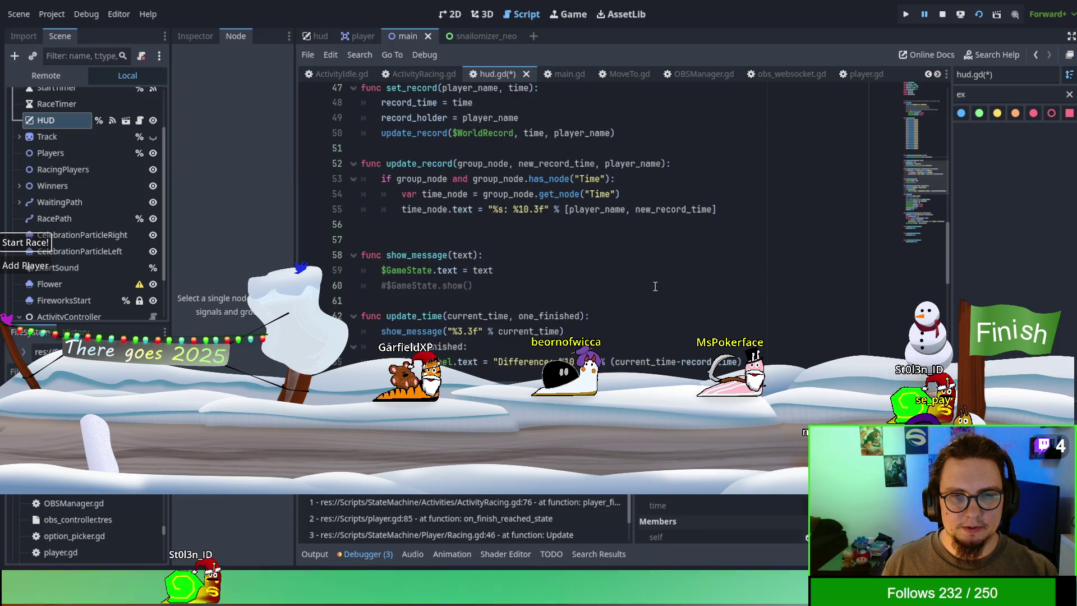
scroll(655, 286, "down", 3)
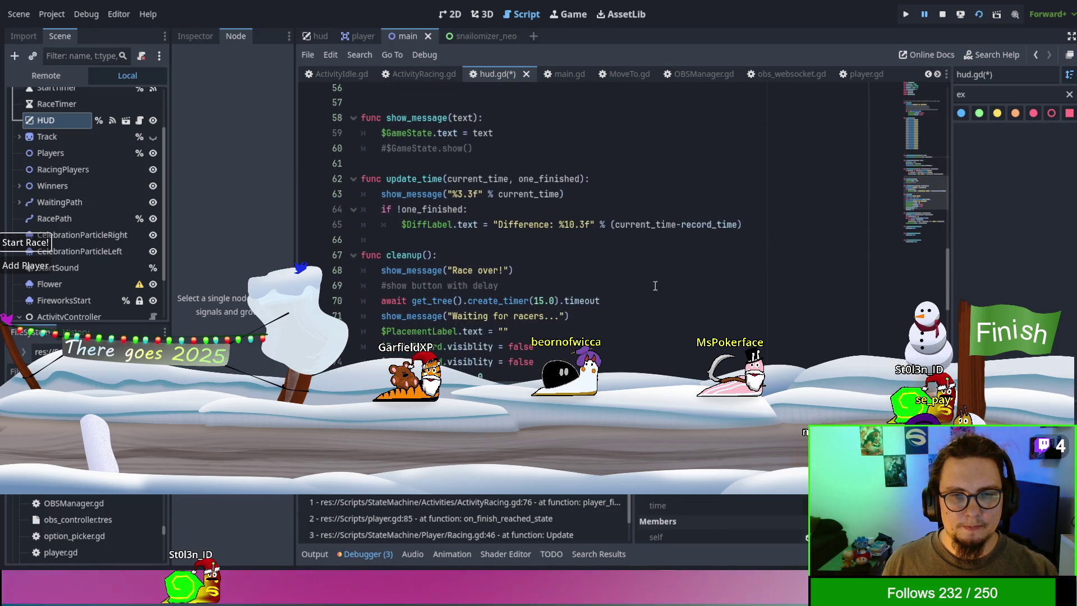
Step: Turn the DailyRecord and WorldRecord visiblity = false lines in cleanup() into hide() calls
left_click(633, 179)
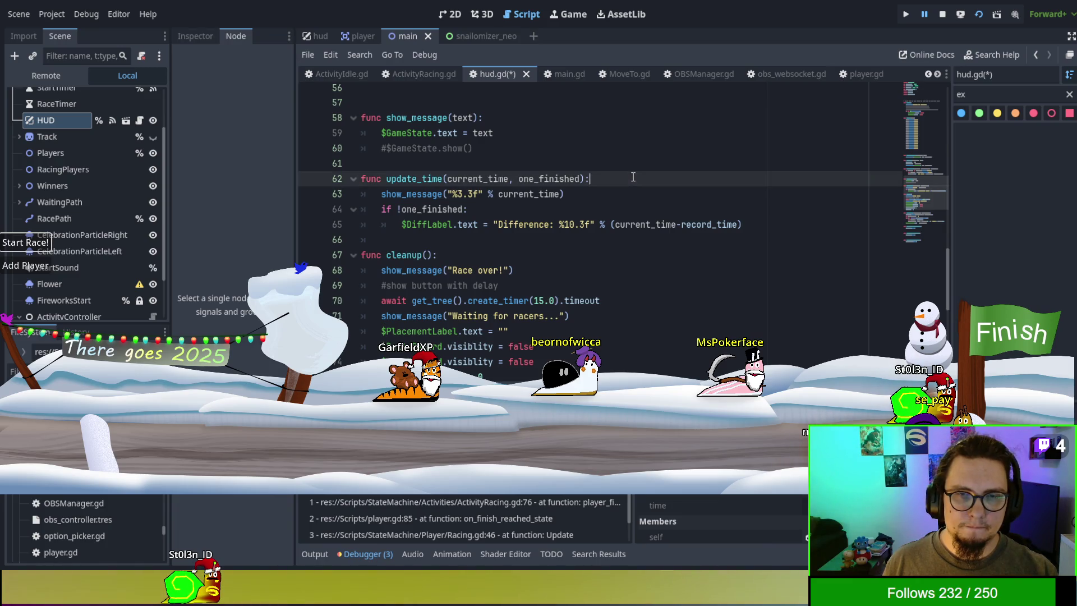
scroll(633, 177, "down", 2)
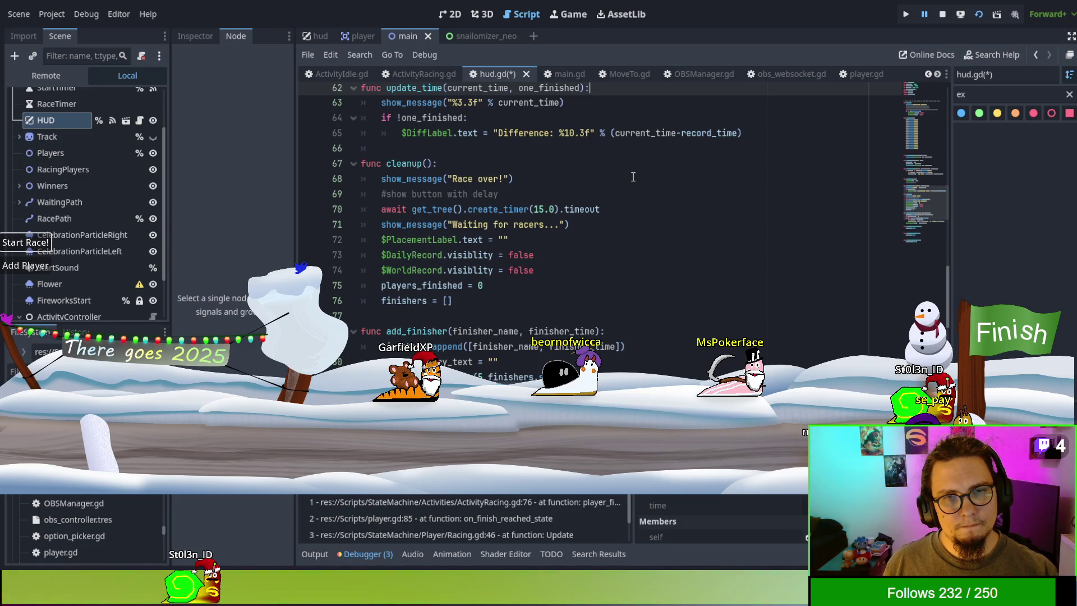
scroll(632, 178, "down", 1)
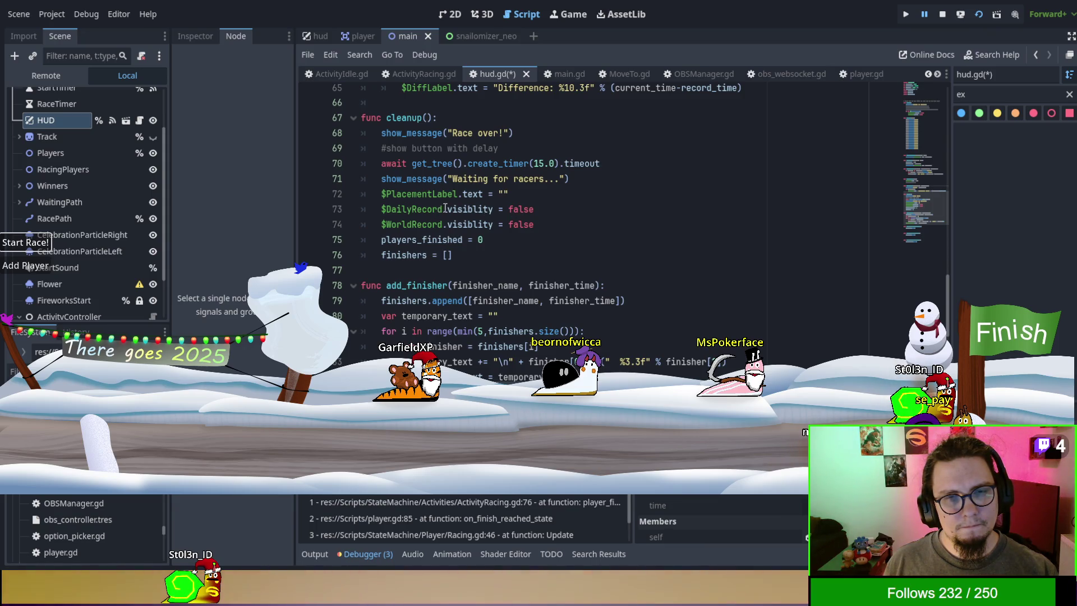
left_click_drag(447, 209, 577, 203)
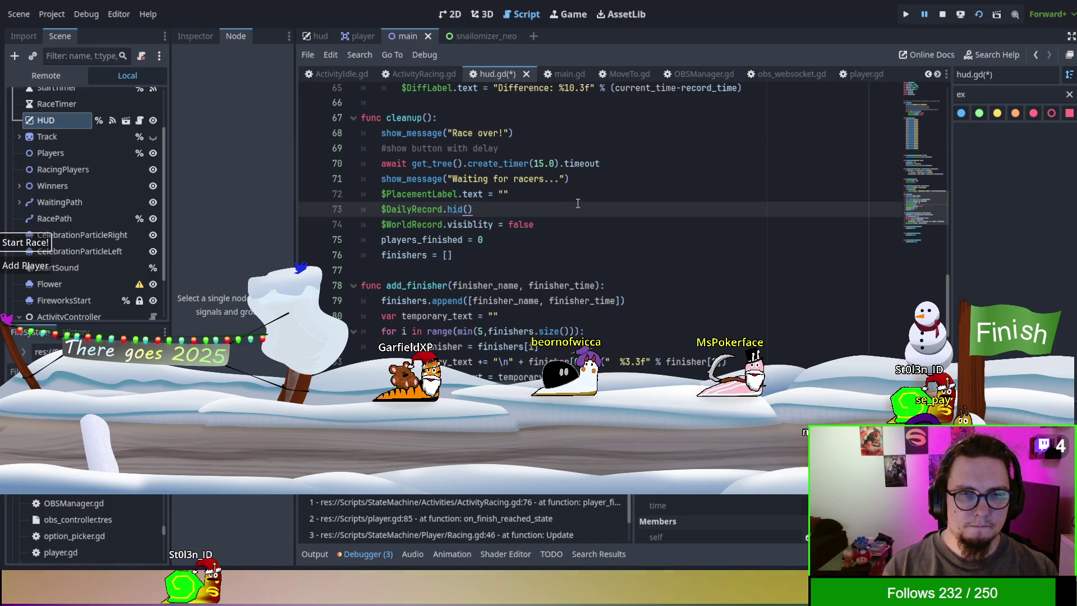
type("e")
key("Down")
key("shift+Right")
key("shift+Right")
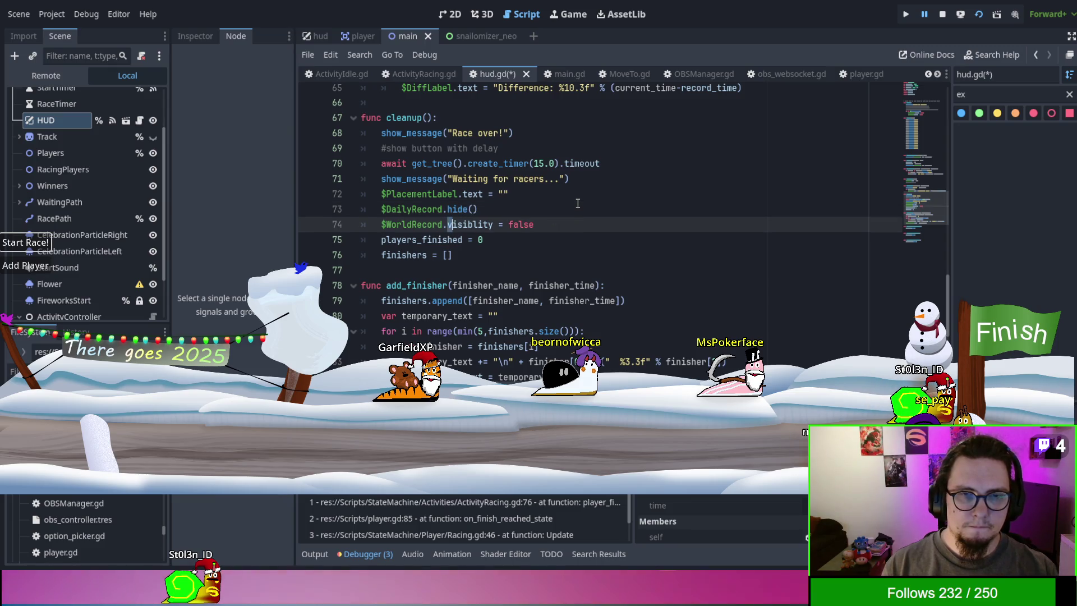
key("ctrl+shift+Right")
key("ctrl+shift+Right")
key("ctrl+shift+Right")
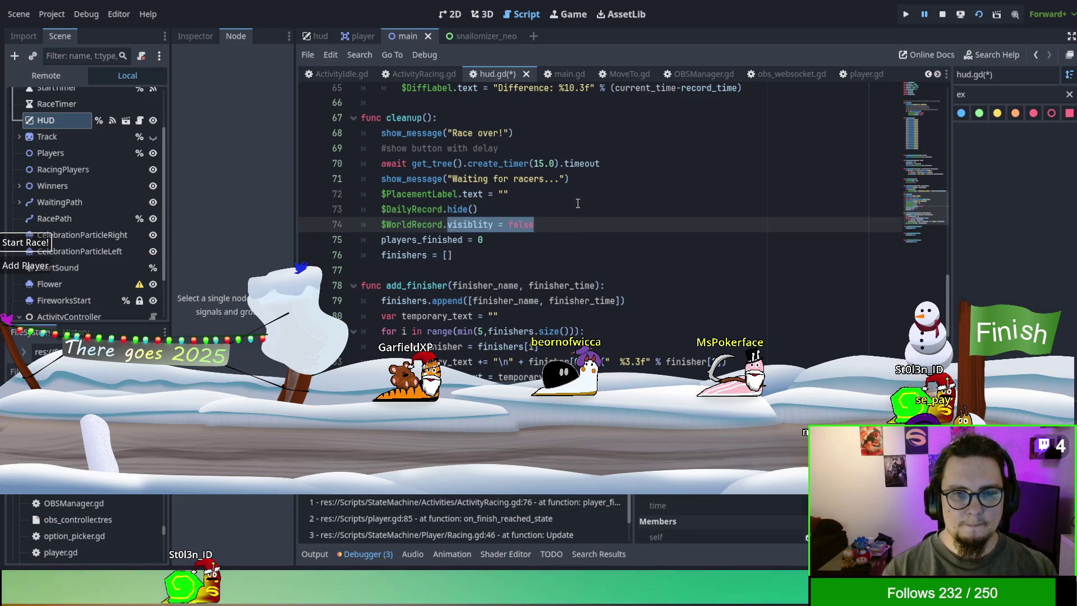
Step: Paste the two show() lines after the PlacementLabel assignment in add_finisher, save, and run
scroll(578, 204, "down", 3)
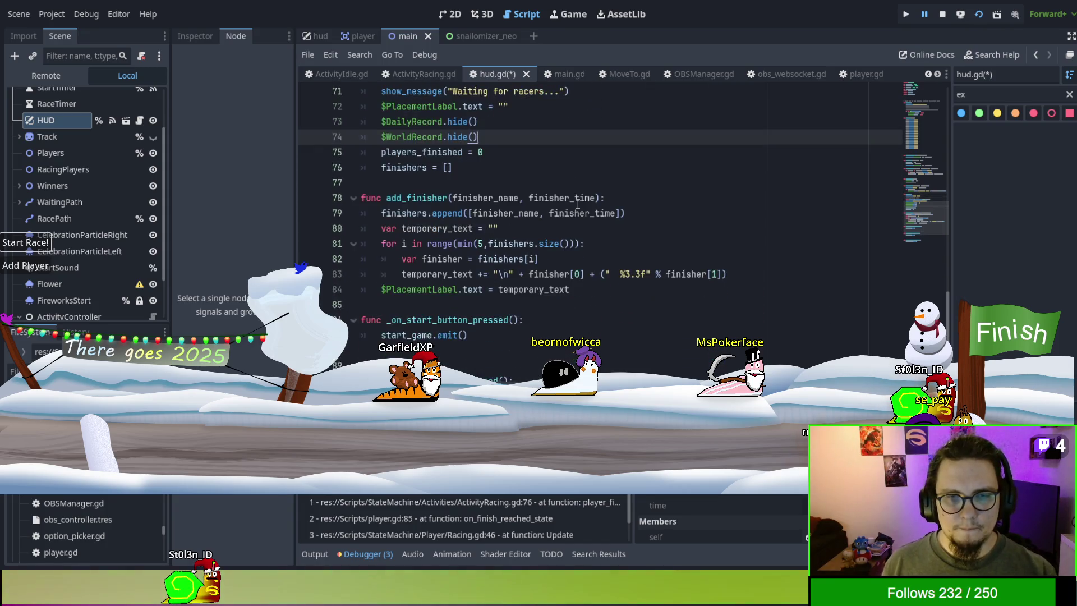
left_click(589, 249)
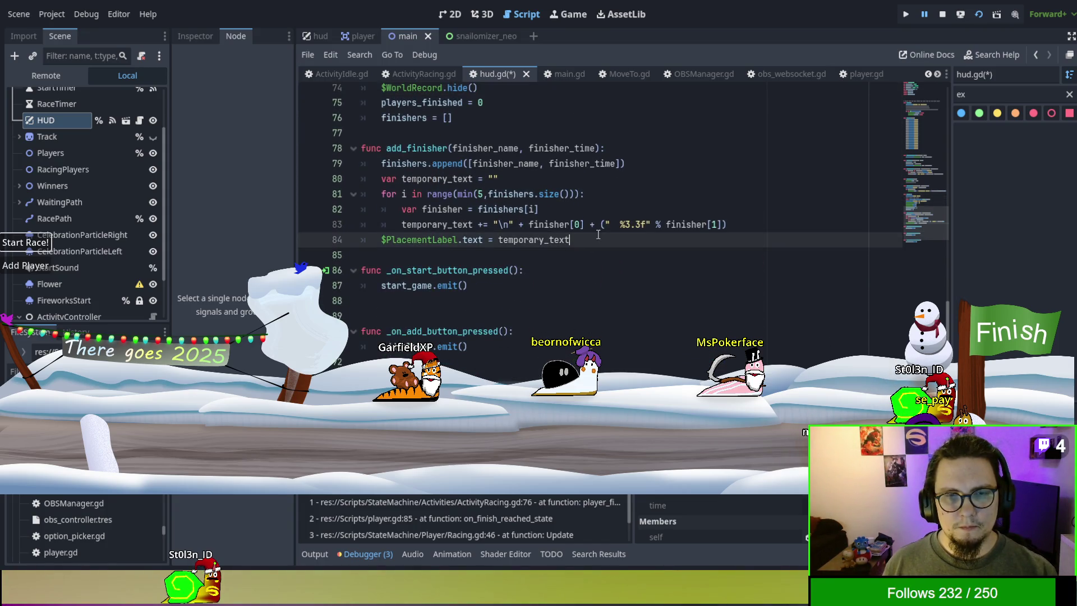
type("$DailyRecord.show() \t$WorldRecord.show()")
key("ctrl+s")
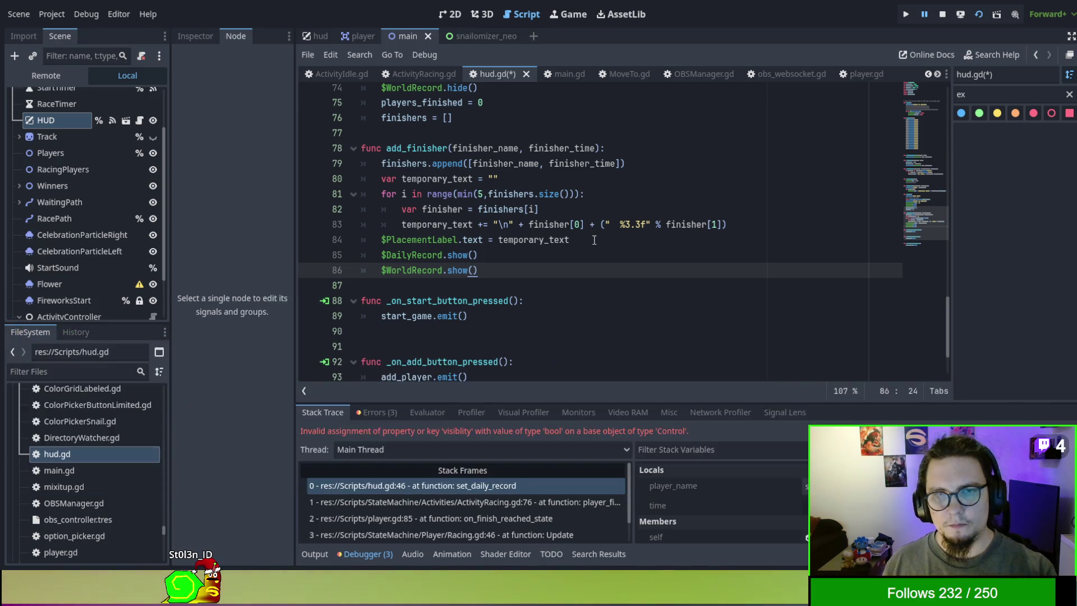
key("F5")
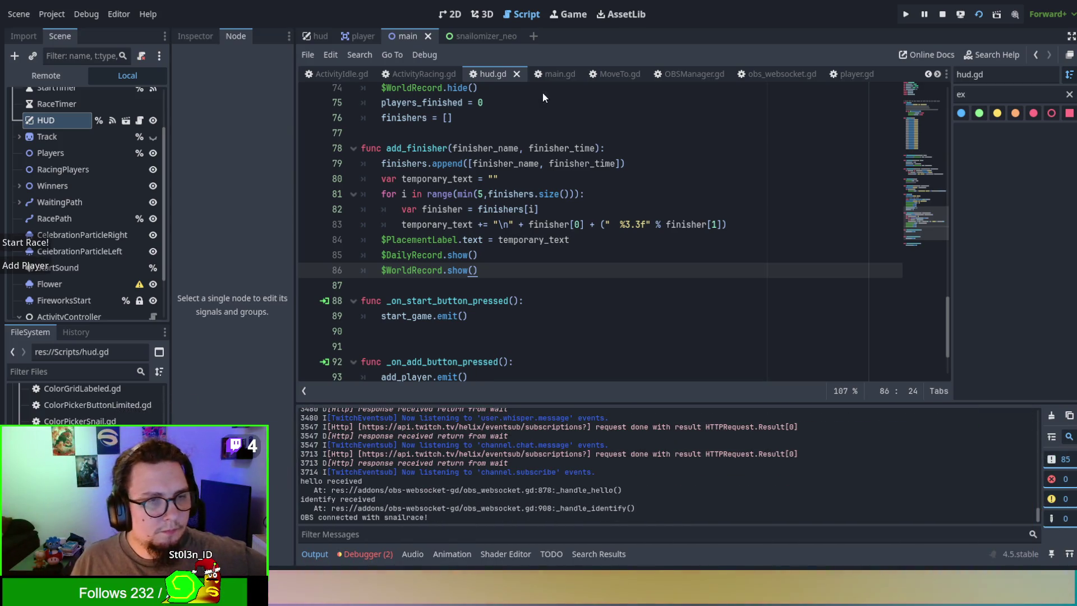
Step: Add two test players, run the race to completion, then open the logged Errors list
left_click(45, 267)
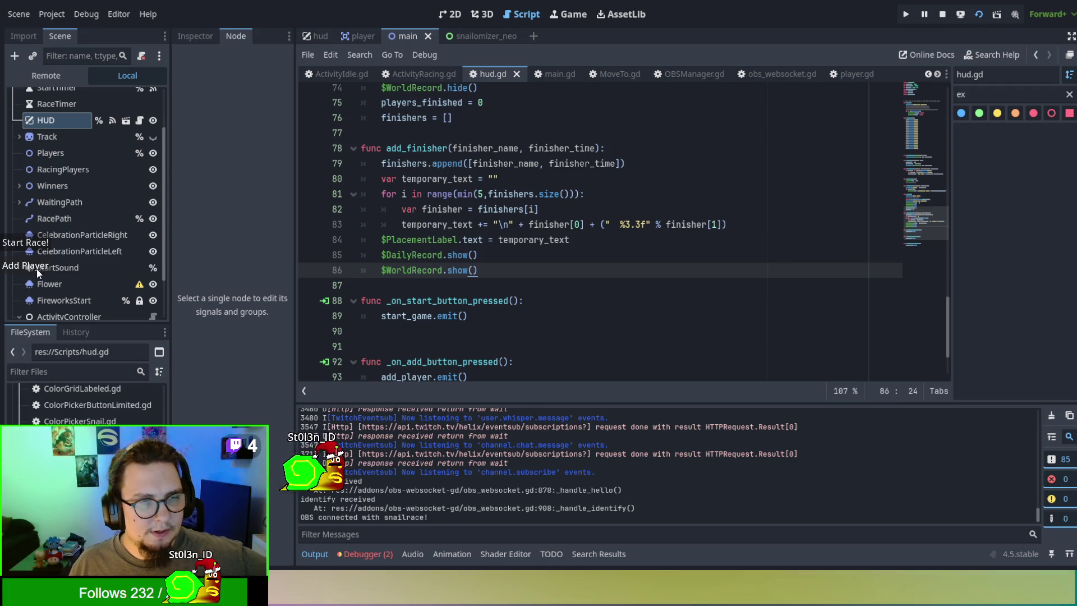
left_click(25, 242)
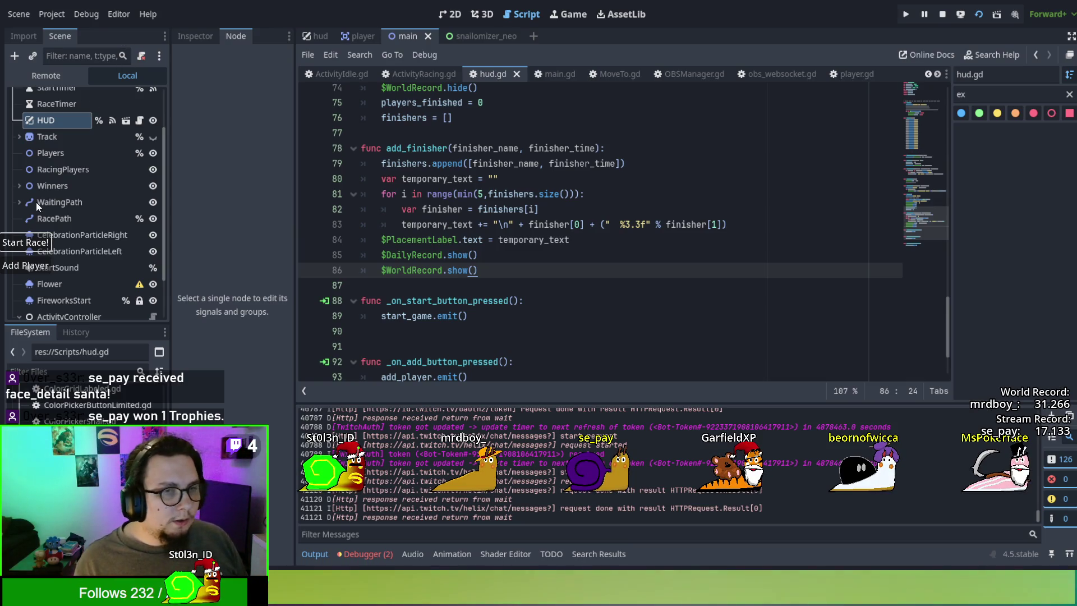
left_click(38, 245)
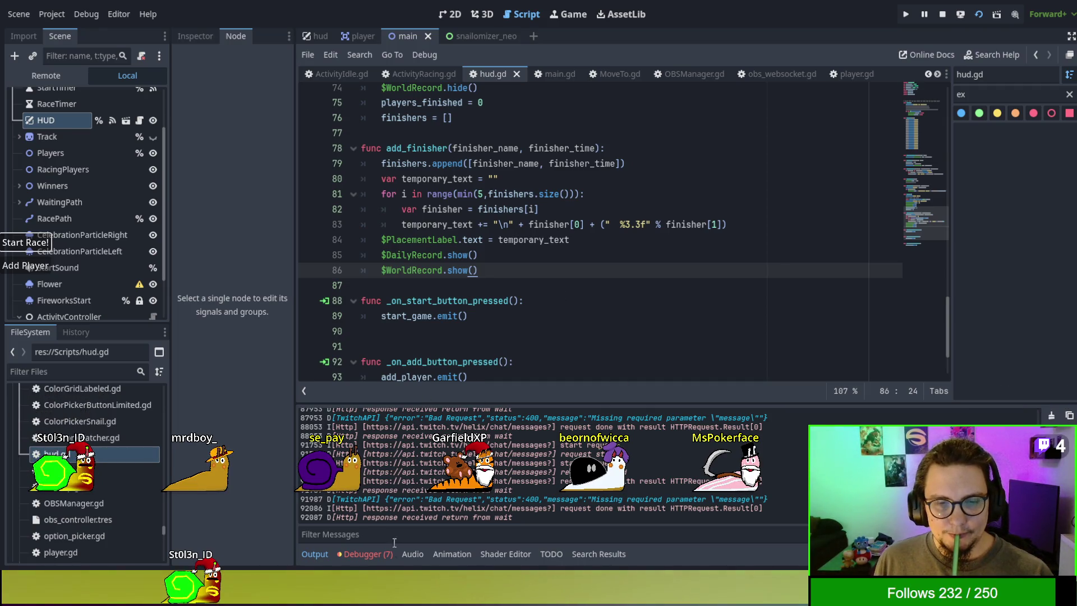
left_click(384, 557)
left_click(392, 417)
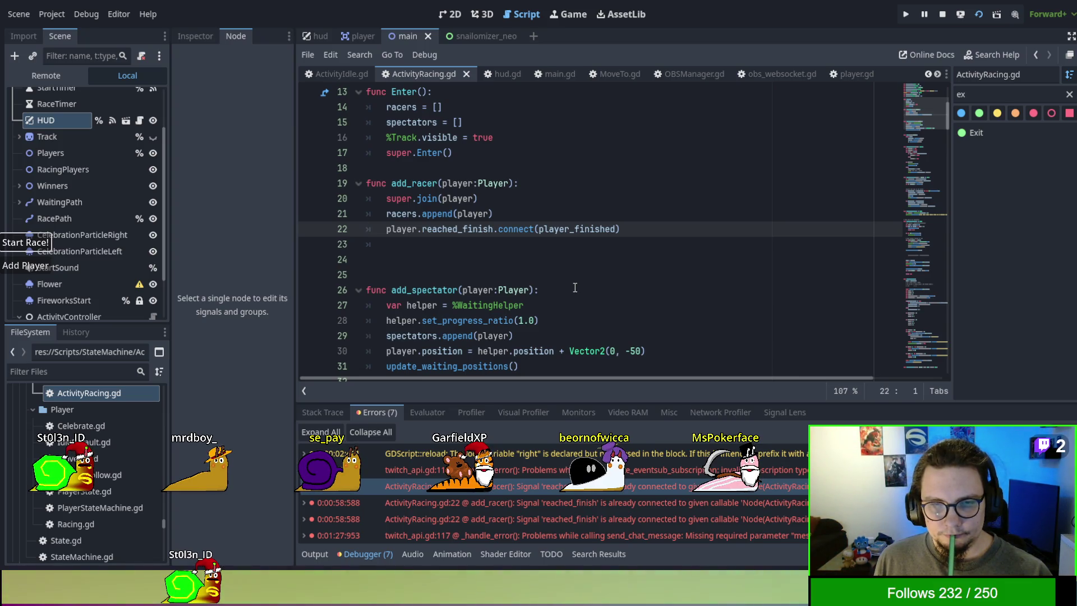
scroll(575, 287, "up", 1)
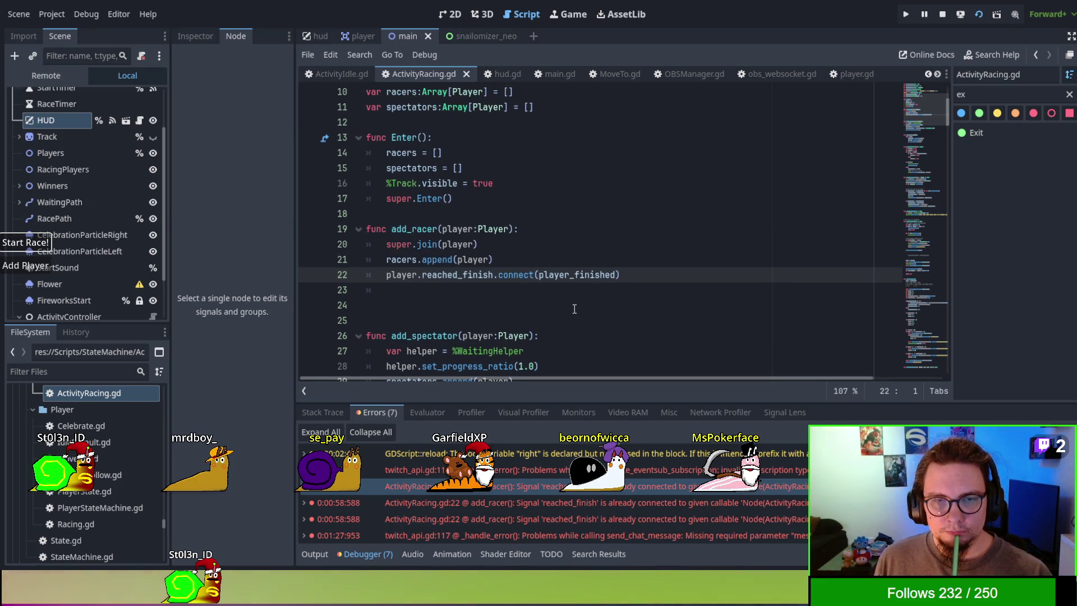
scroll(574, 309, "up", 1)
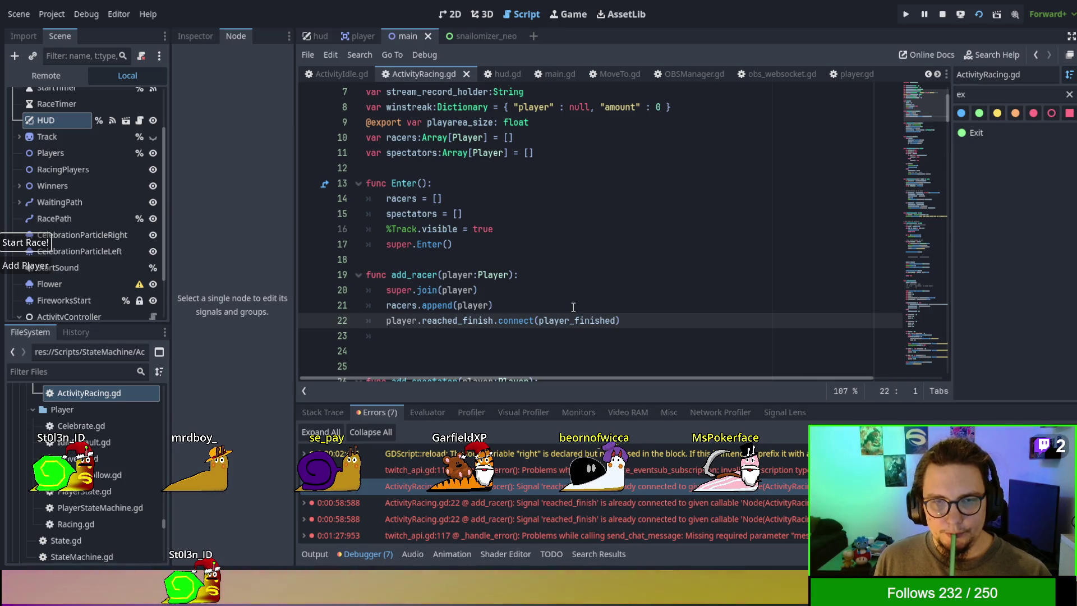
scroll(573, 307, "down", 6)
scroll(574, 307, "up", 5)
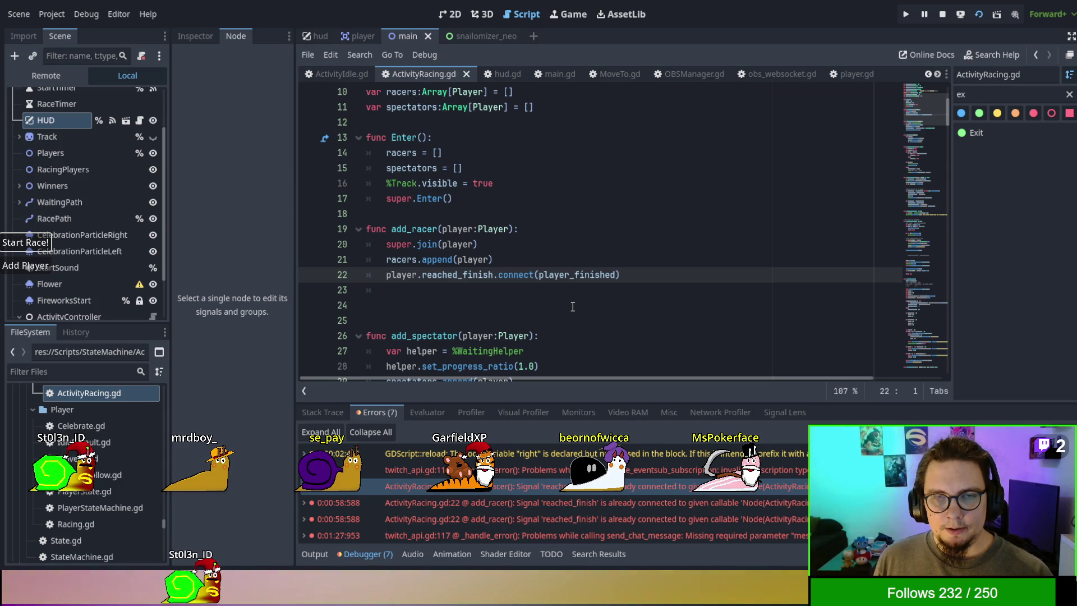
scroll(573, 307, "down", 2)
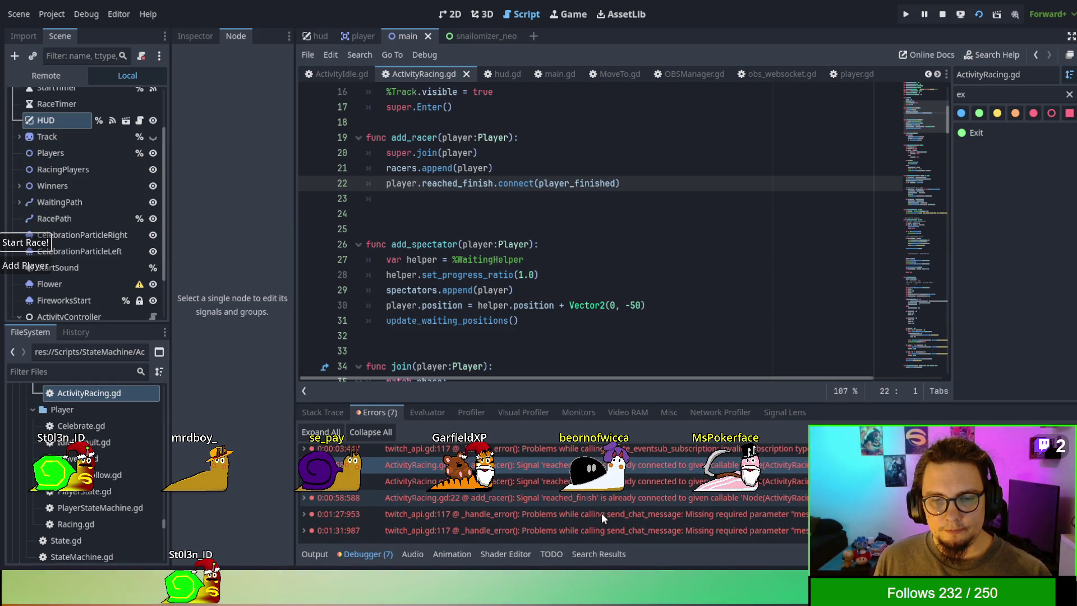
scroll(602, 513, "down", 1)
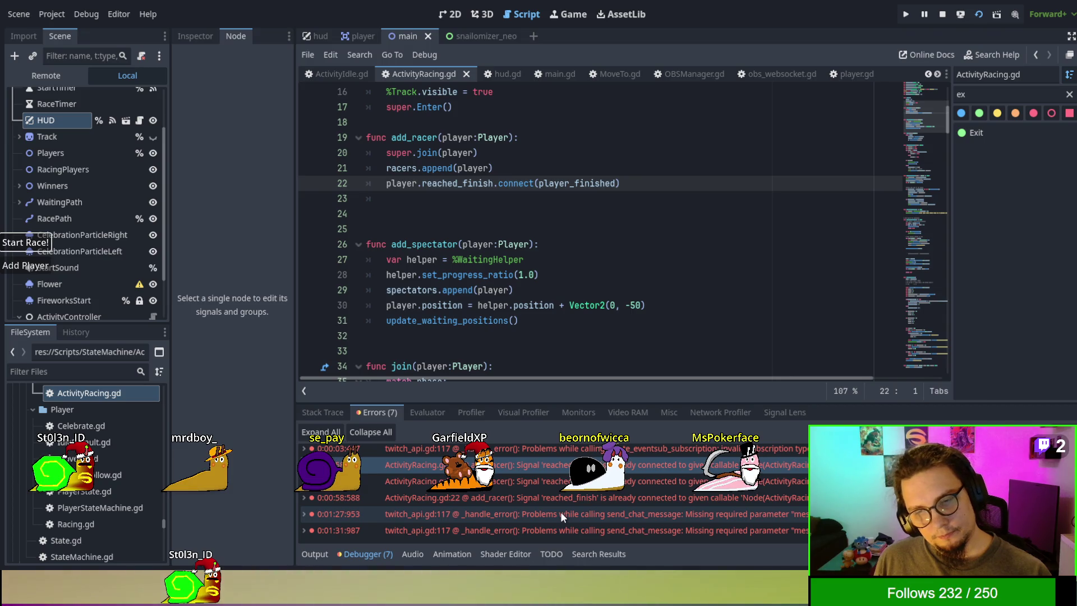
double_click(561, 512)
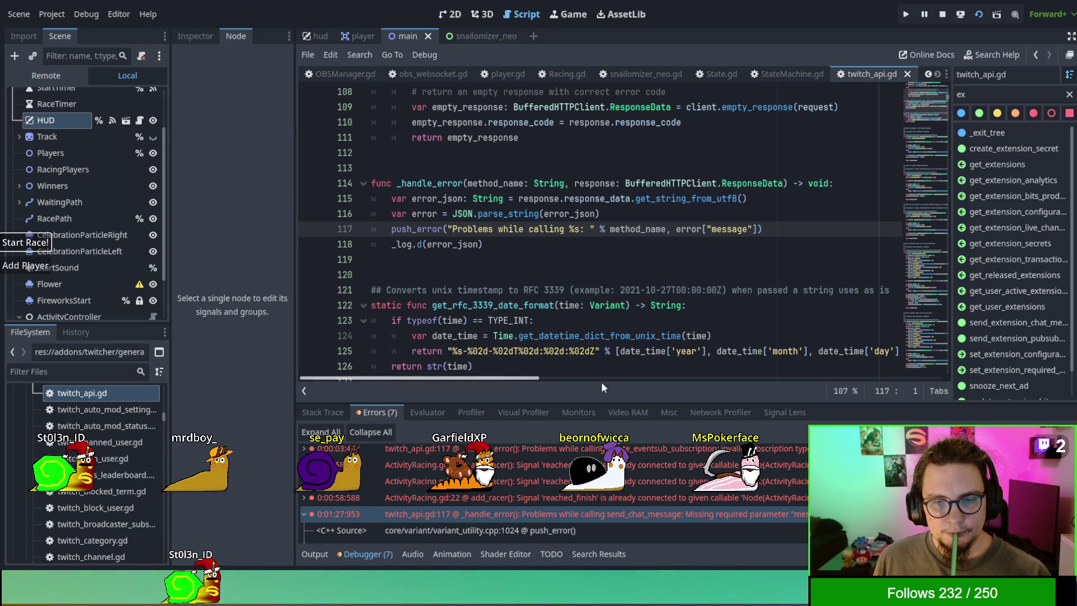
Step: Jump from the error to send_chat_message in twitch_api.gd and read its _handle_error check
scroll(540, 503, "down", 4)
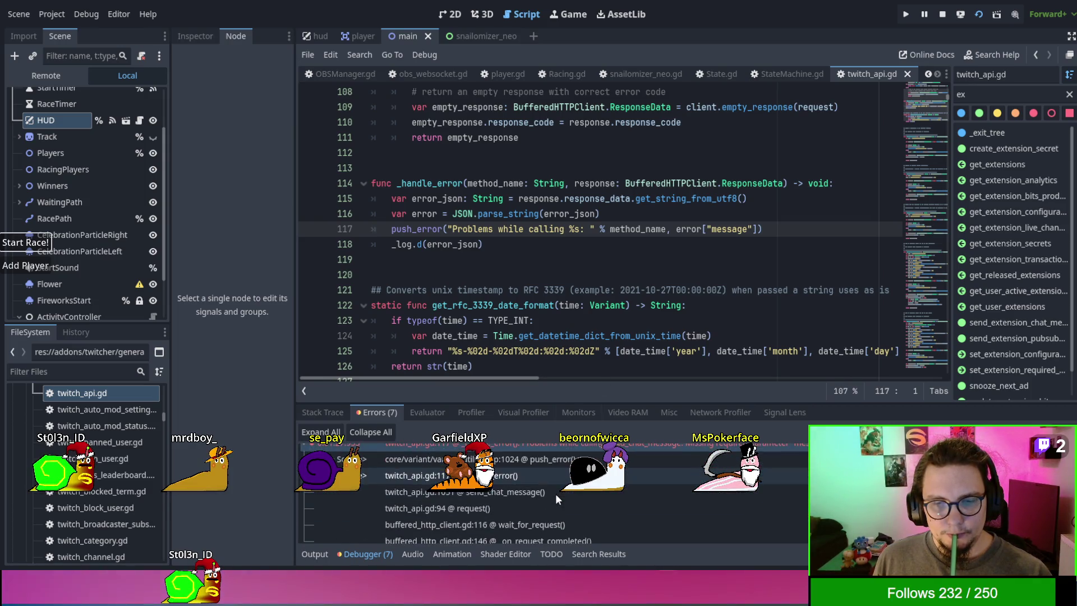
left_click(570, 492)
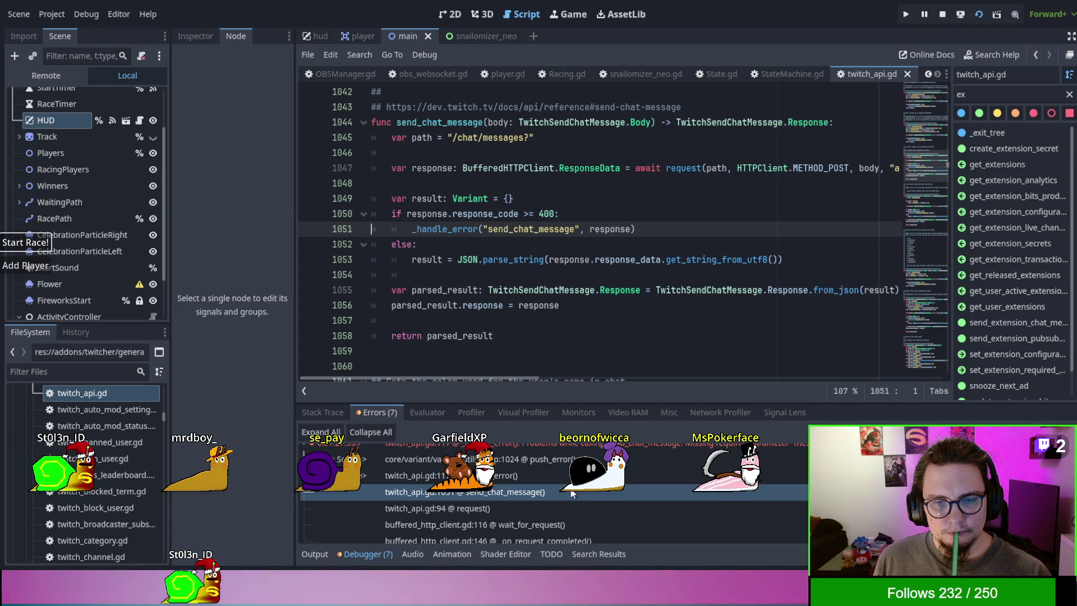
scroll(572, 493, "up", 1)
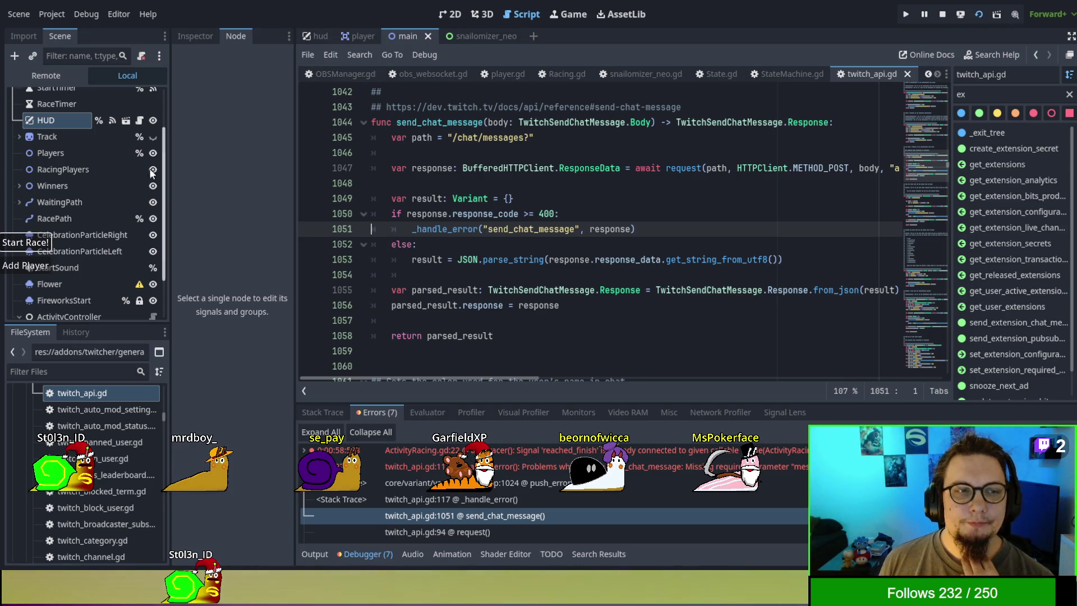
scroll(83, 221, "up", 2)
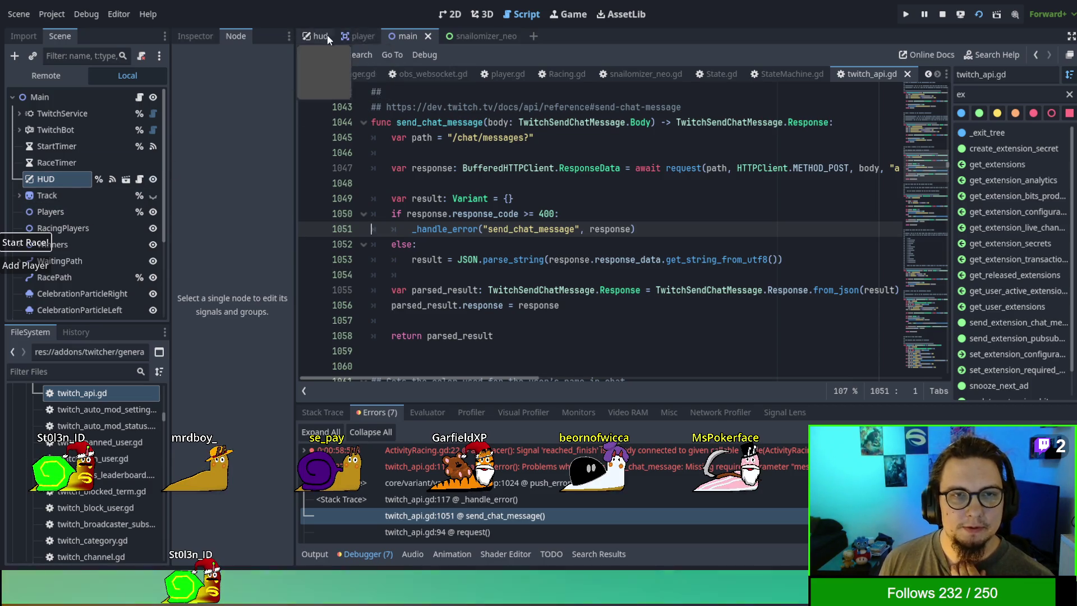
Step: Switch to the 2D view, pan to the track area, and turn on the Track node's visibility
left_click(448, 15)
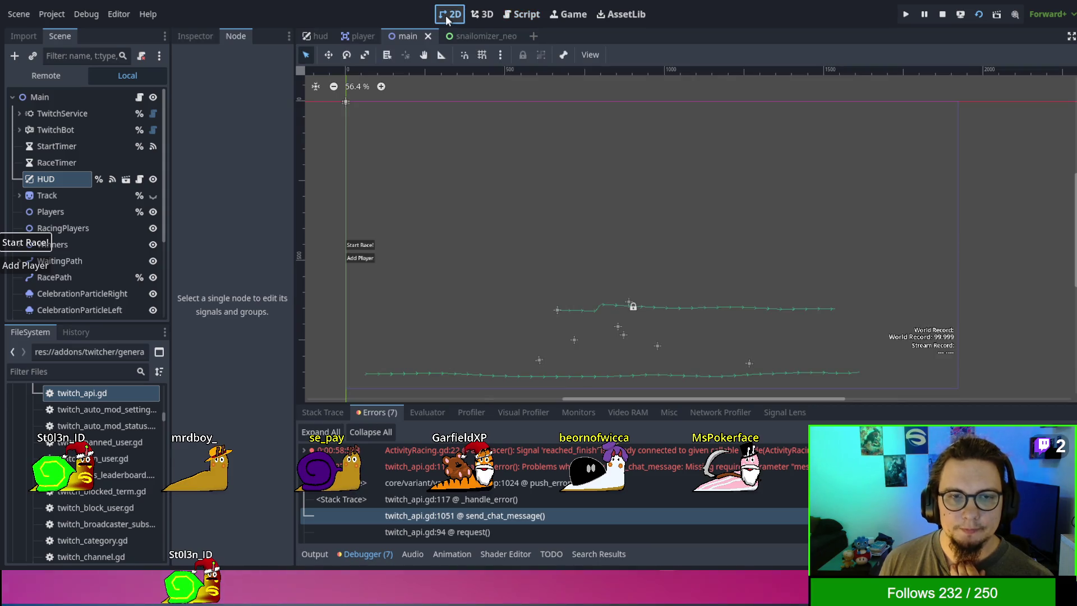
left_click(482, 13)
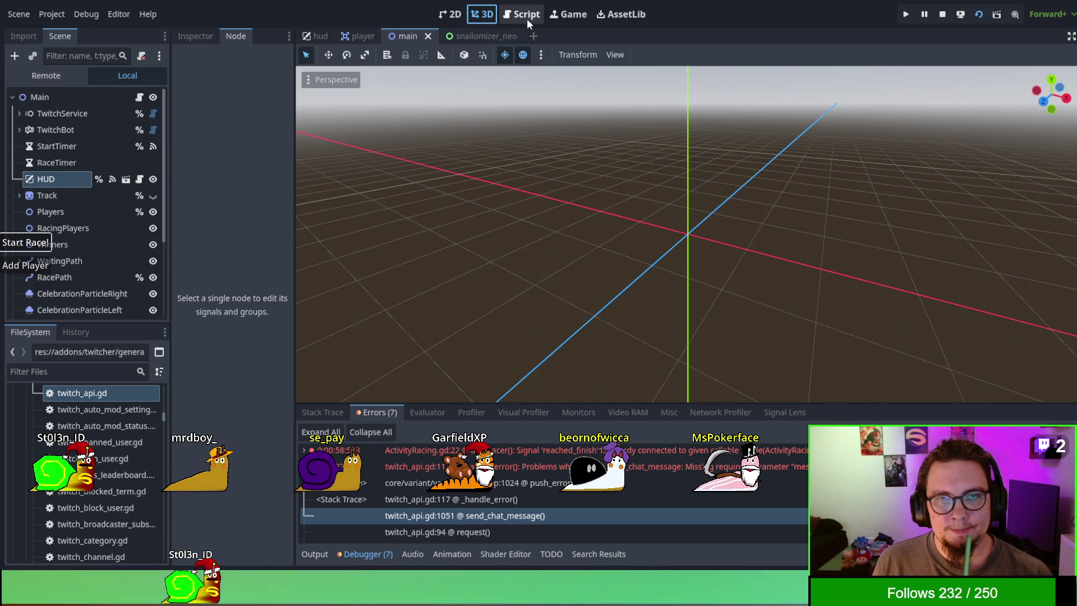
left_click(450, 14)
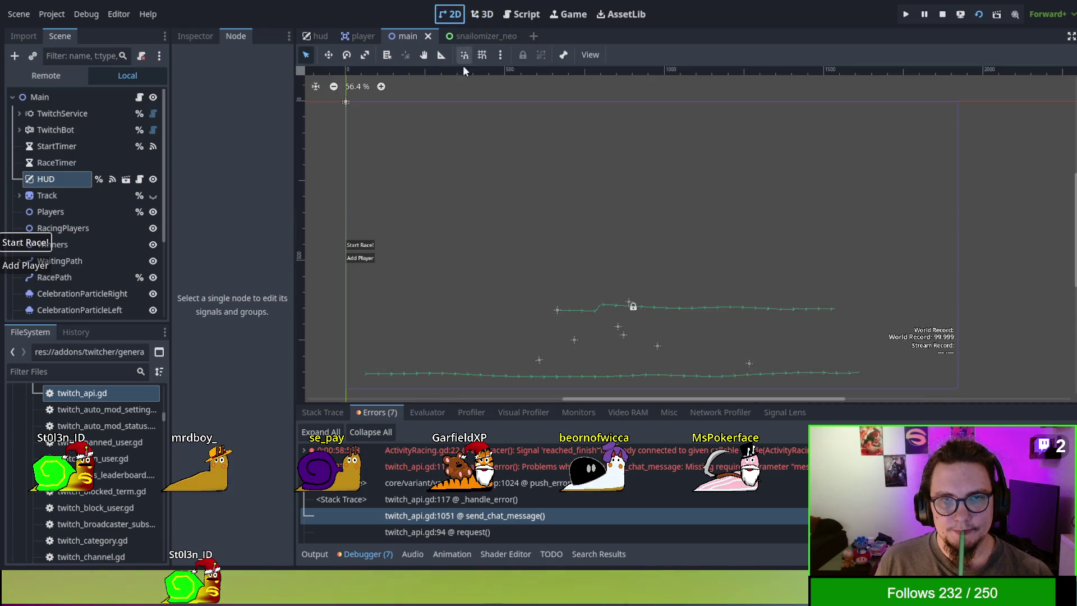
left_click_drag(459, 195, 469, 174)
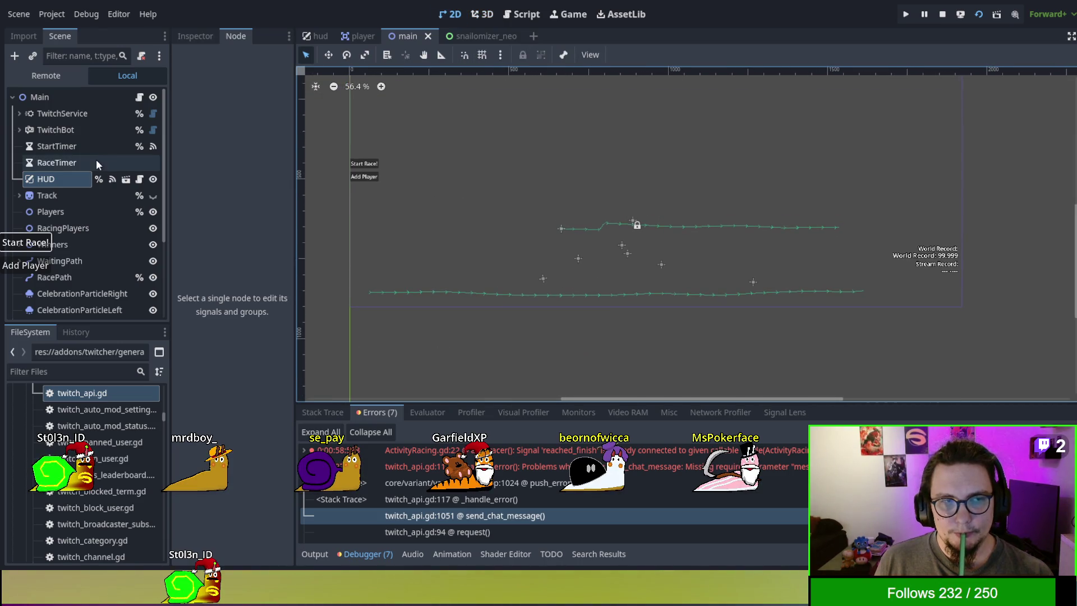
left_click(153, 197)
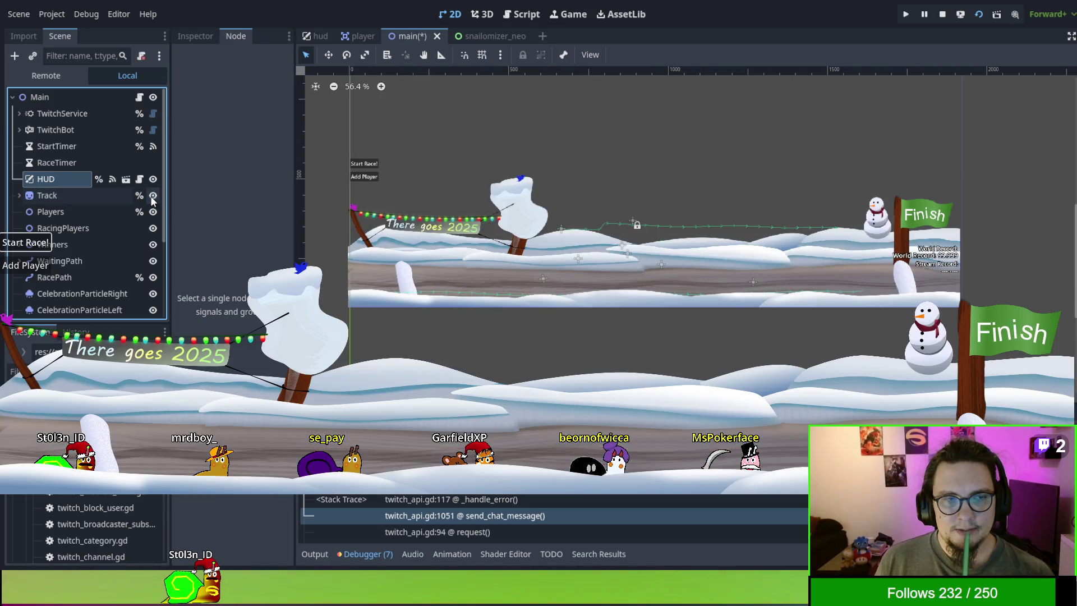
left_click(56, 180)
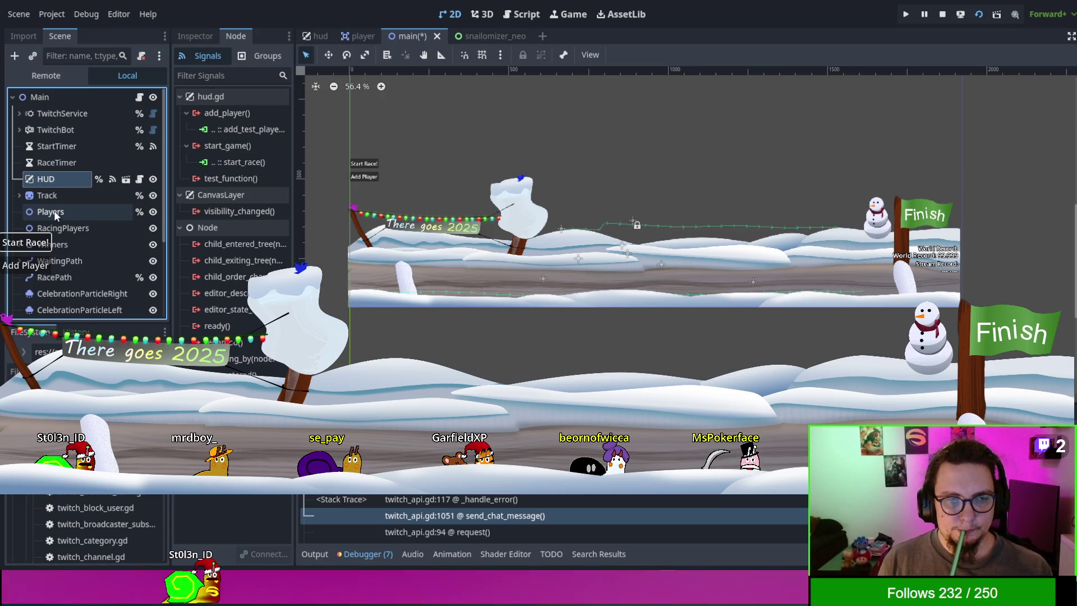
left_click(61, 211, "shift")
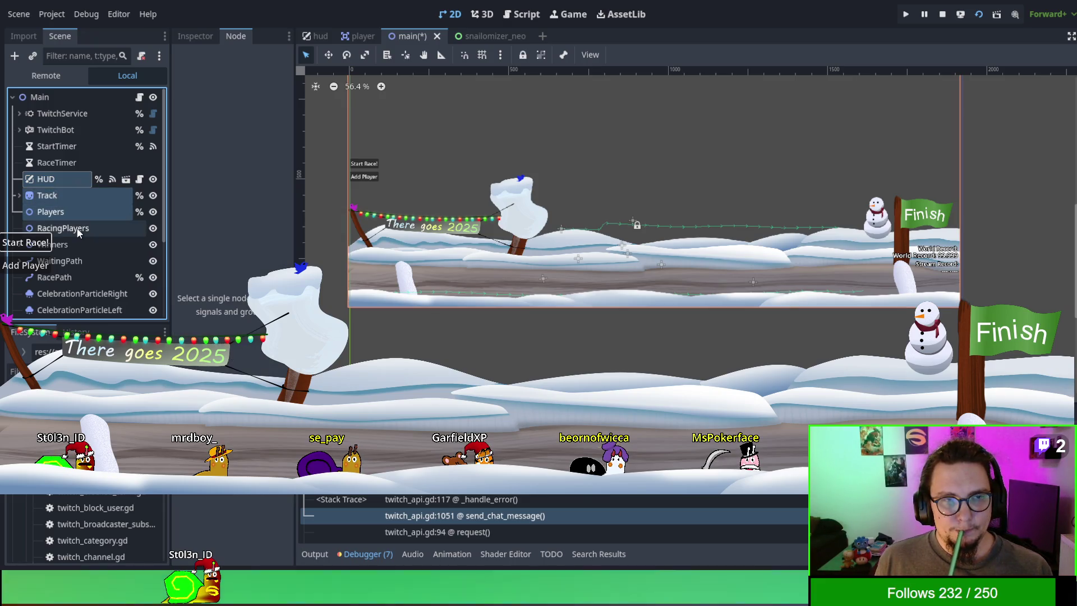
left_click(79, 228)
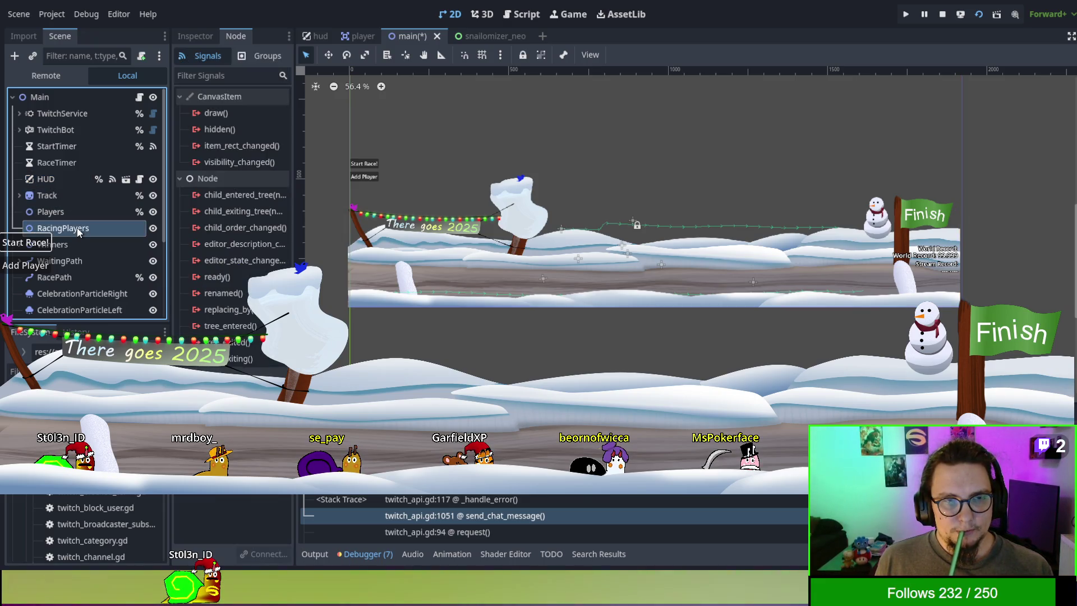
mouse_move(76, 230)
left_mouse_down()
mouse_move(60, 164)
mouse_move(71, 103)
left_mouse_up()
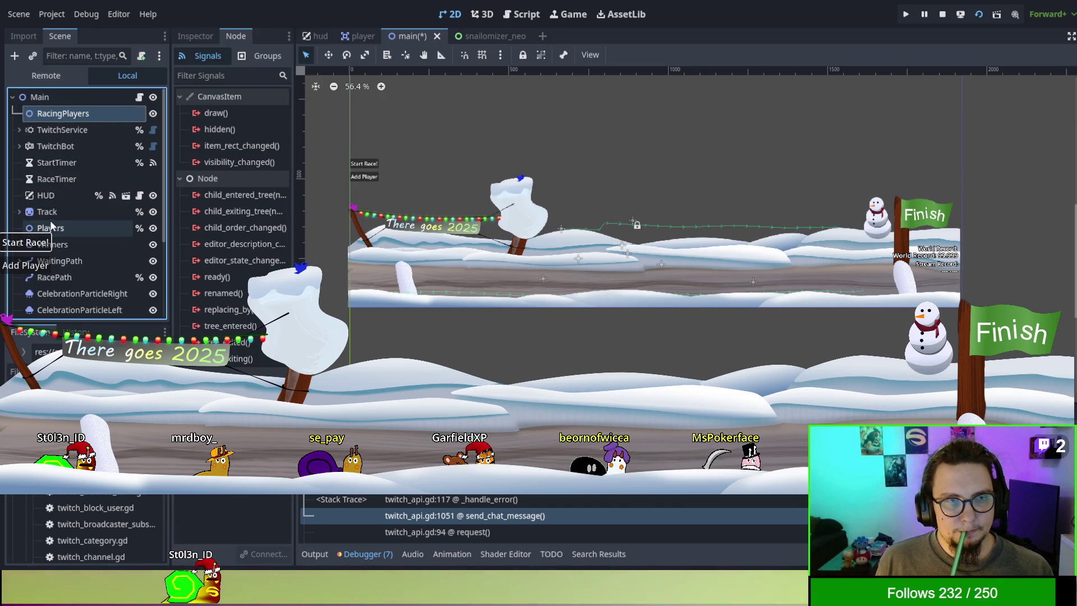
left_click(50, 218)
left_click(61, 248, "shift")
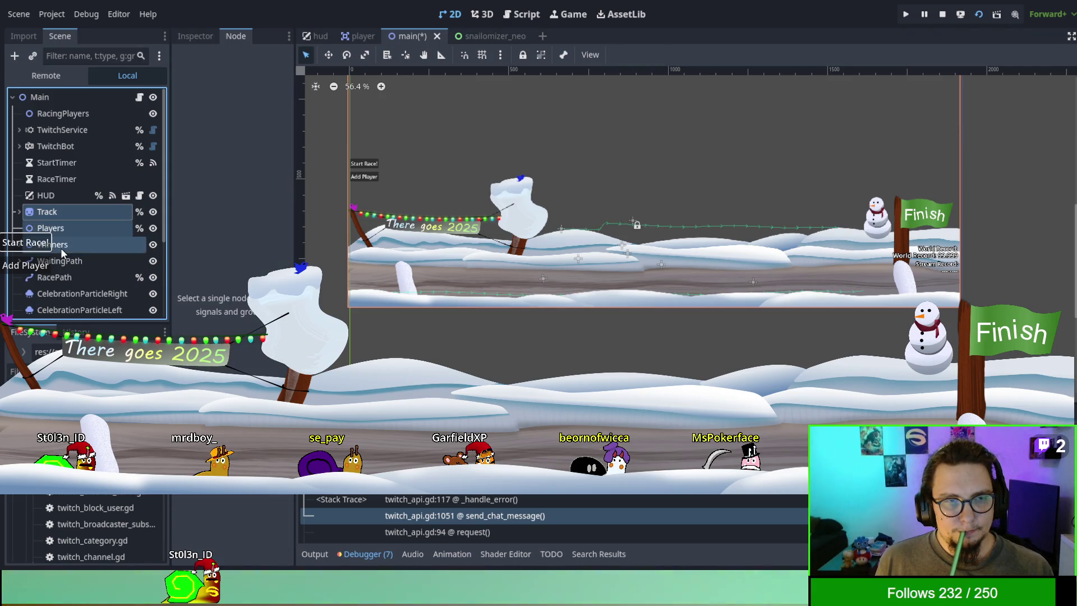
left_click(66, 260, "shift")
left_click(69, 277, "shift")
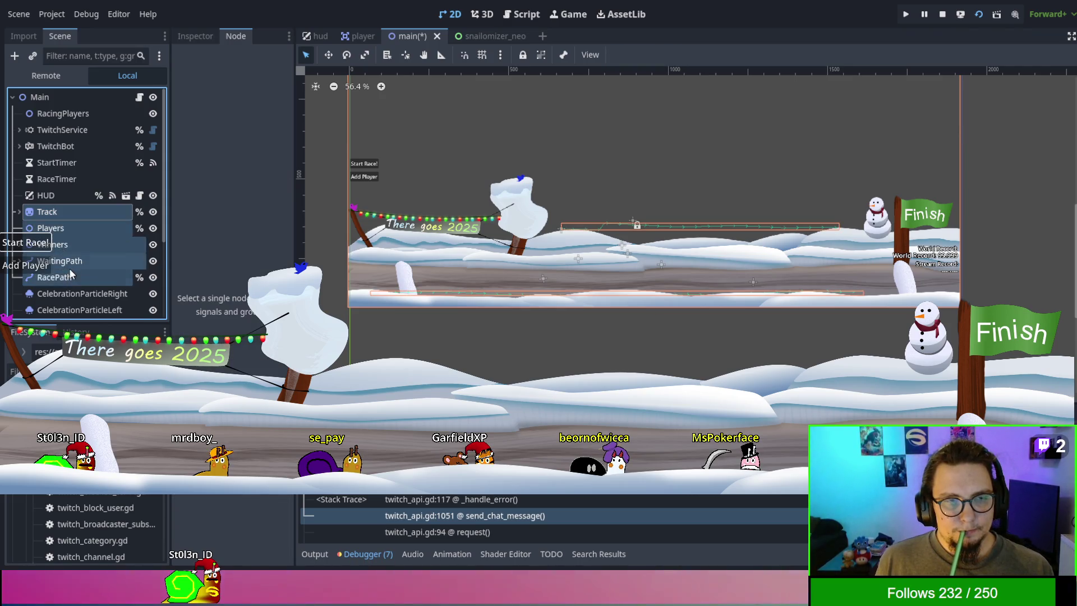
scroll(69, 268, "down", 2)
left_click(80, 250, "shift")
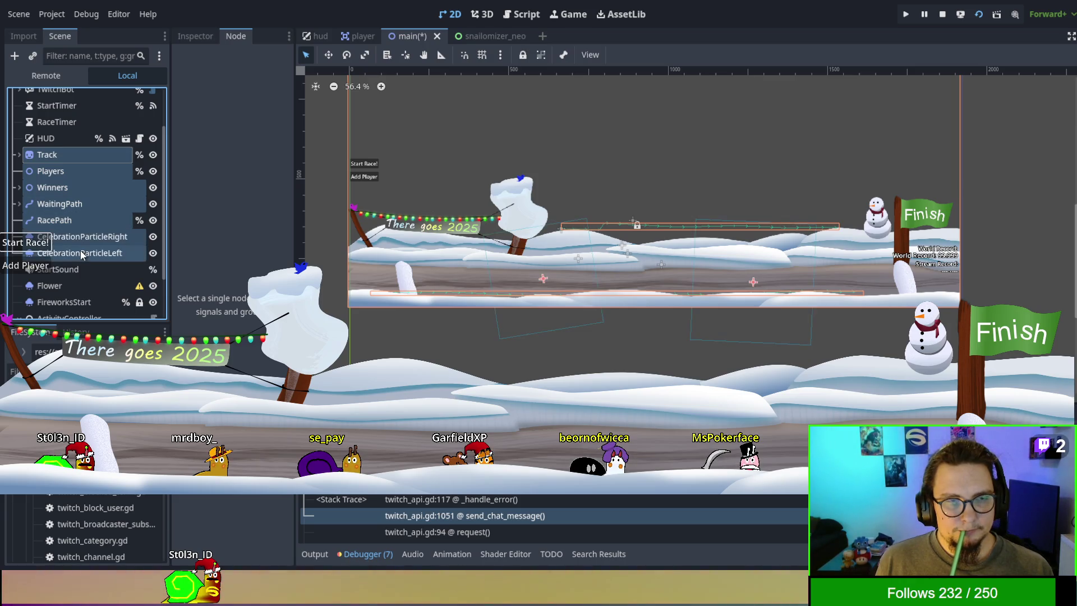
scroll(79, 258, "down", 1)
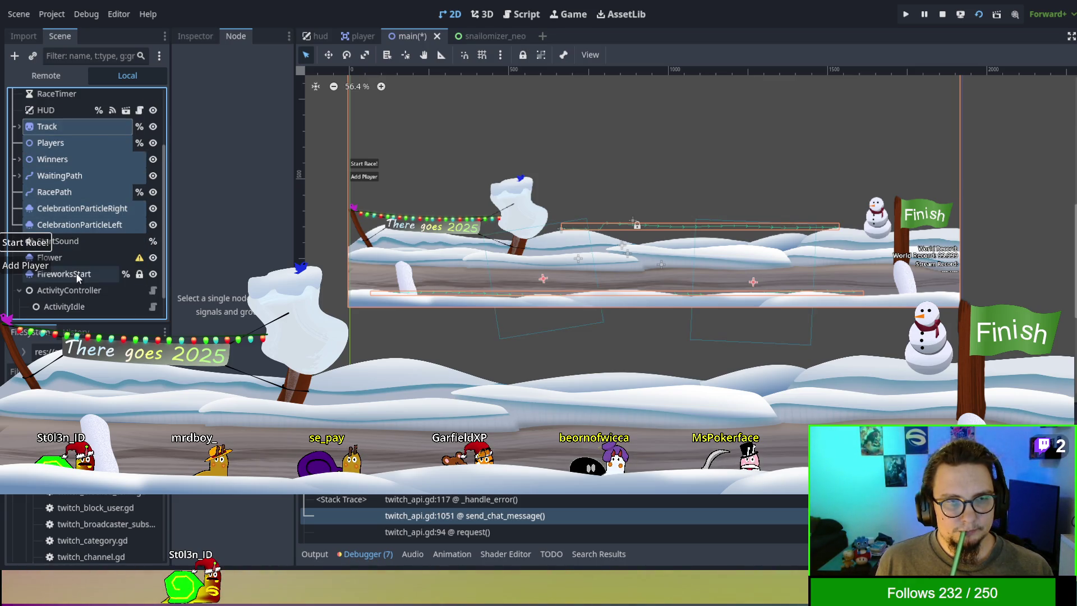
mouse_move(77, 273)
left_mouse_down()
mouse_move(83, 221)
mouse_move(85, 231)
left_mouse_up()
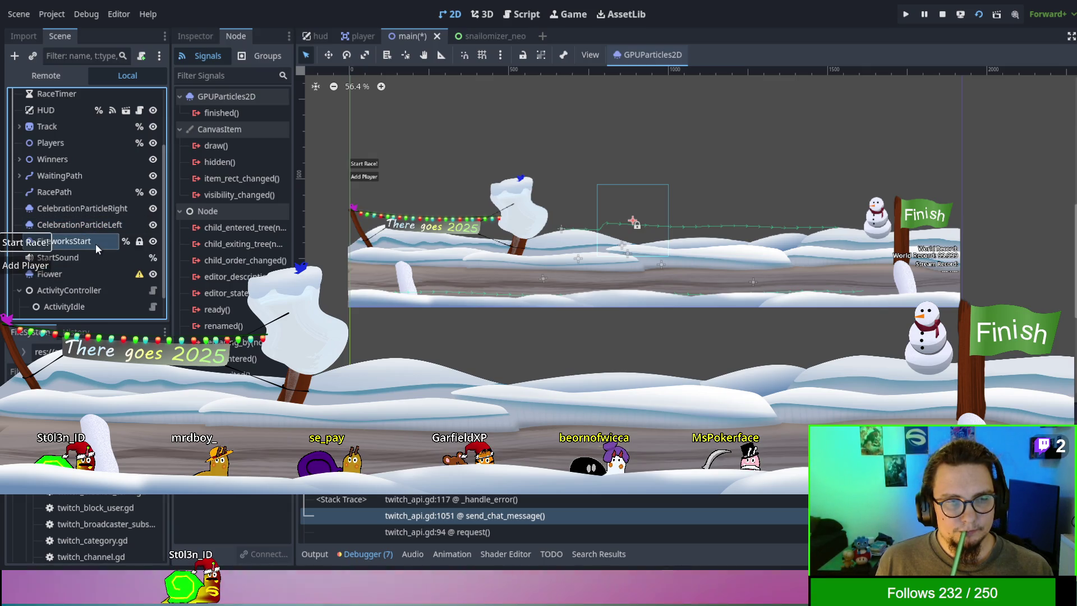
left_click(70, 225)
double_click(73, 244)
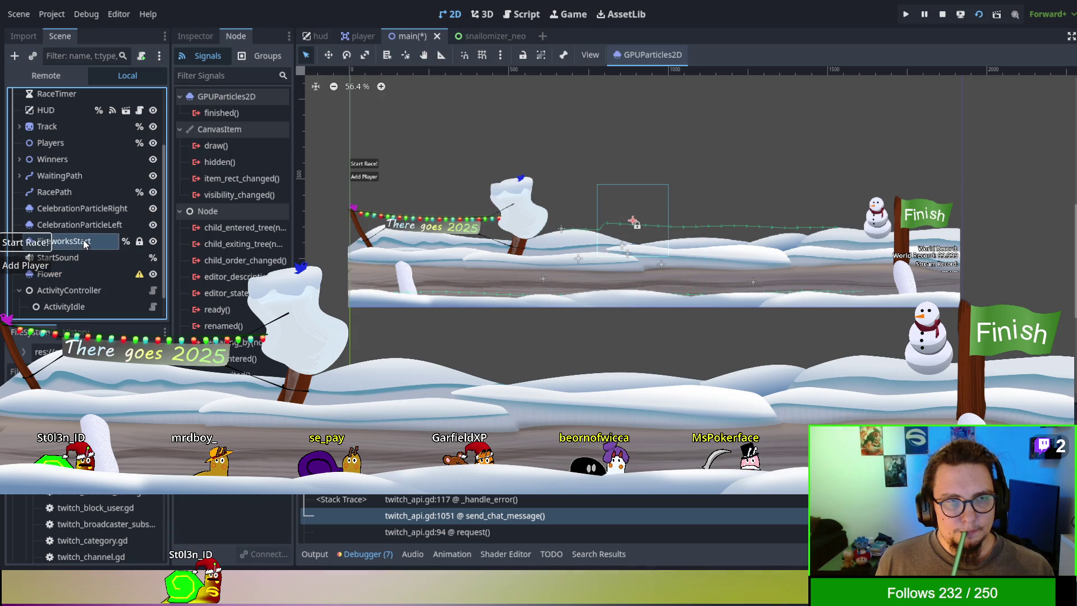
scroll(83, 240, "up", 2)
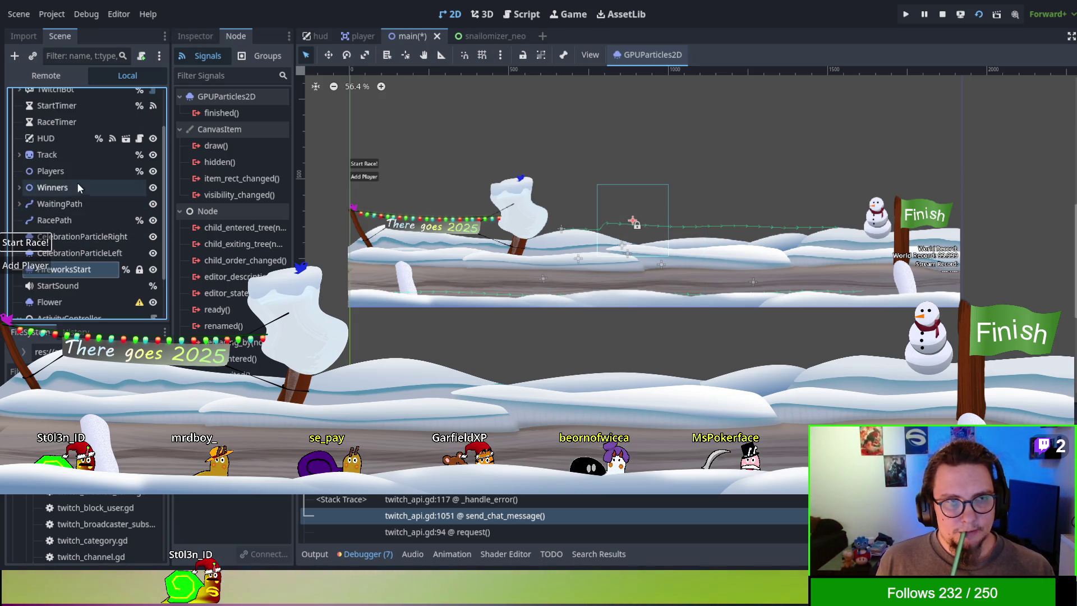
left_click(70, 143, "shift")
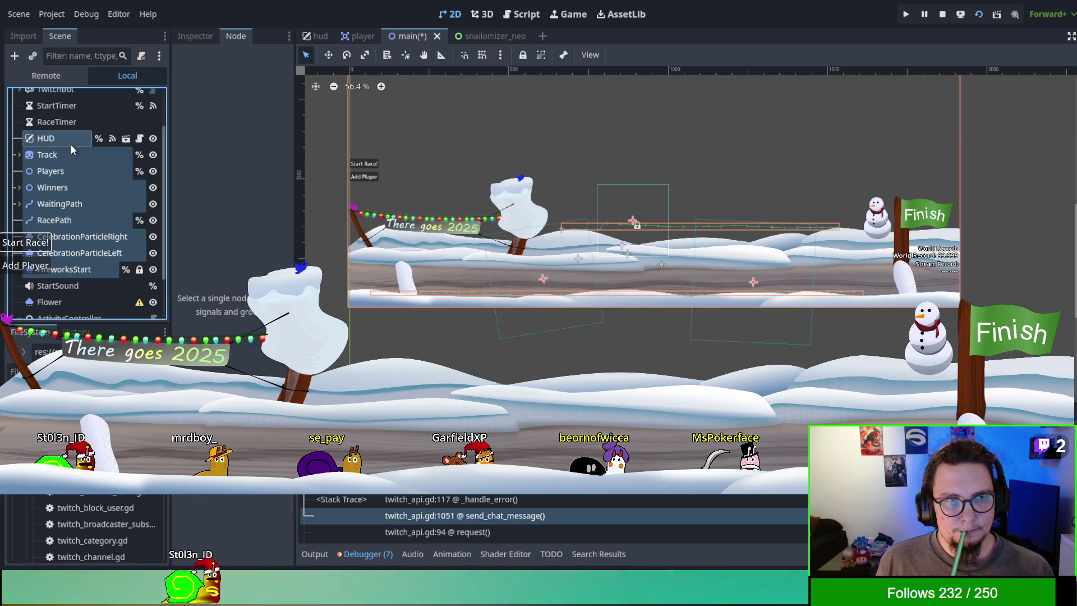
scroll(70, 143, "up", 2)
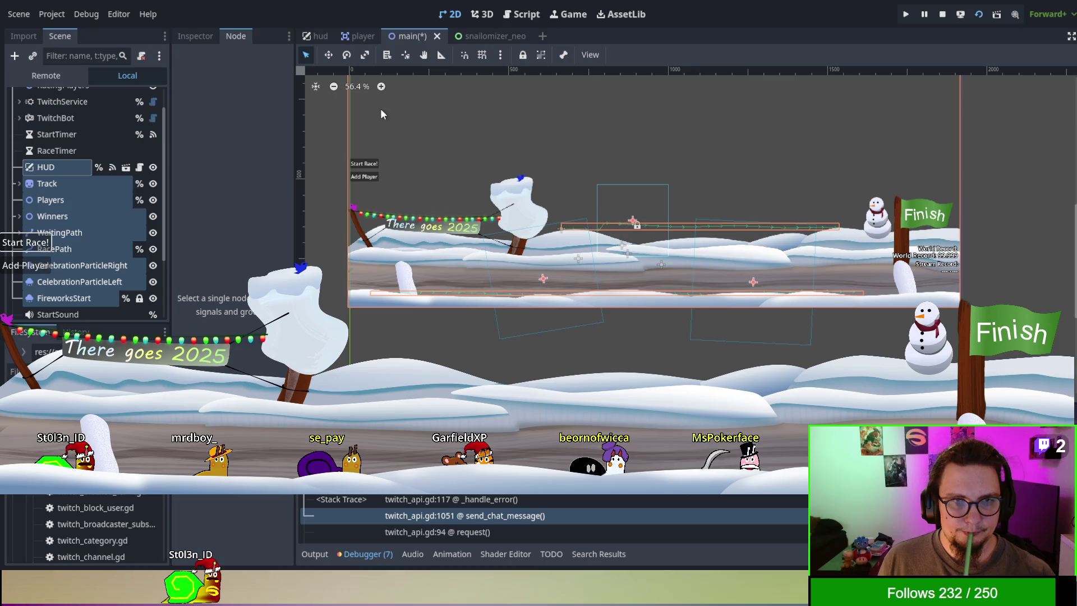
Step: Delete the stray node accidentally pasted under HUD
key("ctrl+v")
left_click(46, 186)
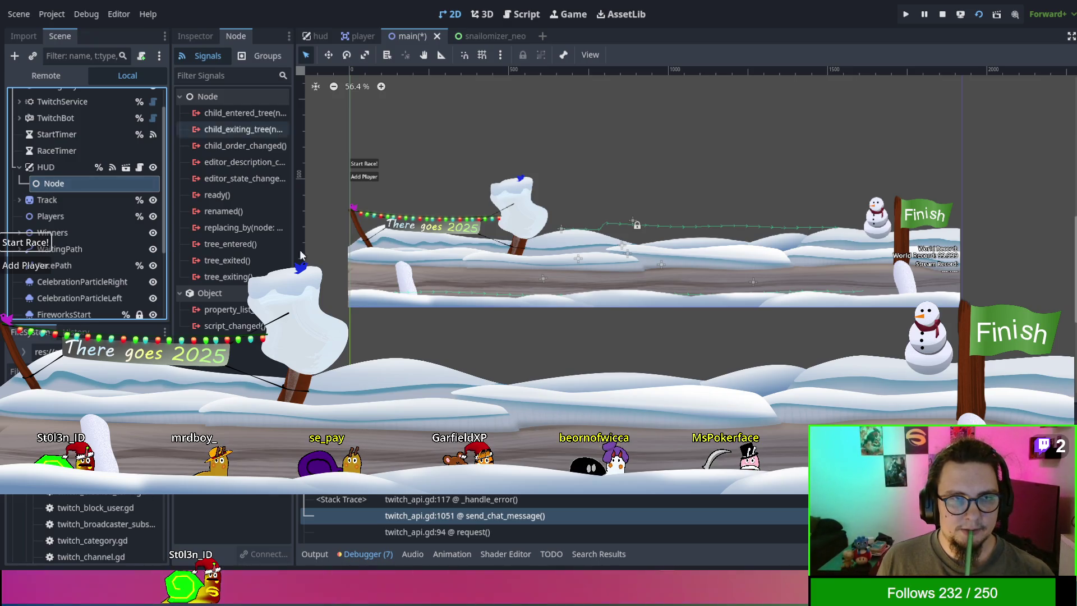
key("Delete")
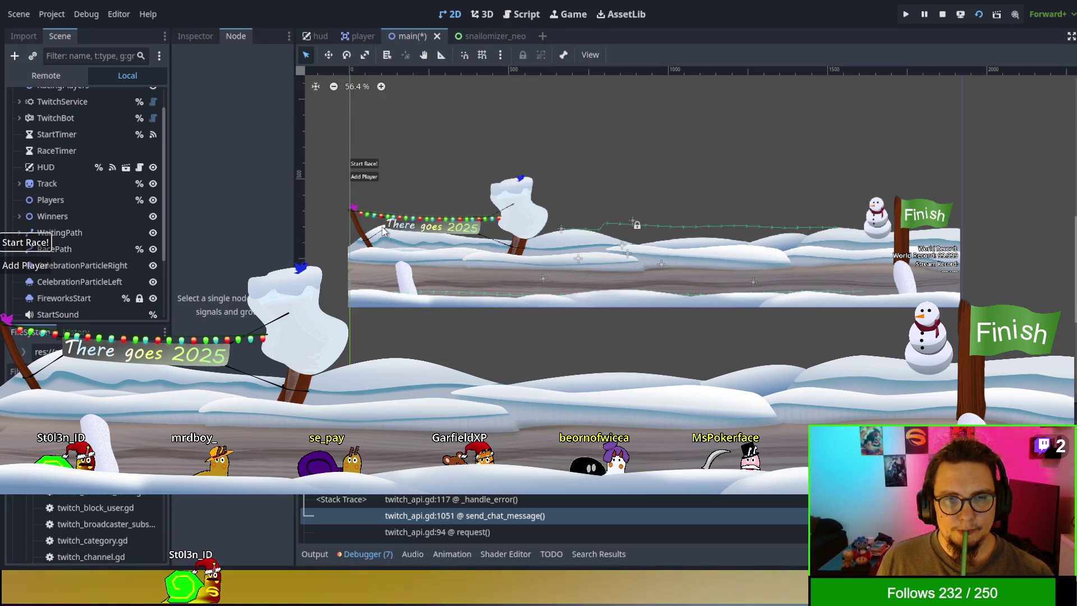
Step: Add a Node2D, move Winners through FireworksStart inside it, and rename it RaceComponents
key("ctrl+v")
mouse_move(45, 309)
left_mouse_down()
mouse_move(69, 99)
mouse_move(81, 118)
mouse_move(73, 197)
left_mouse_up()
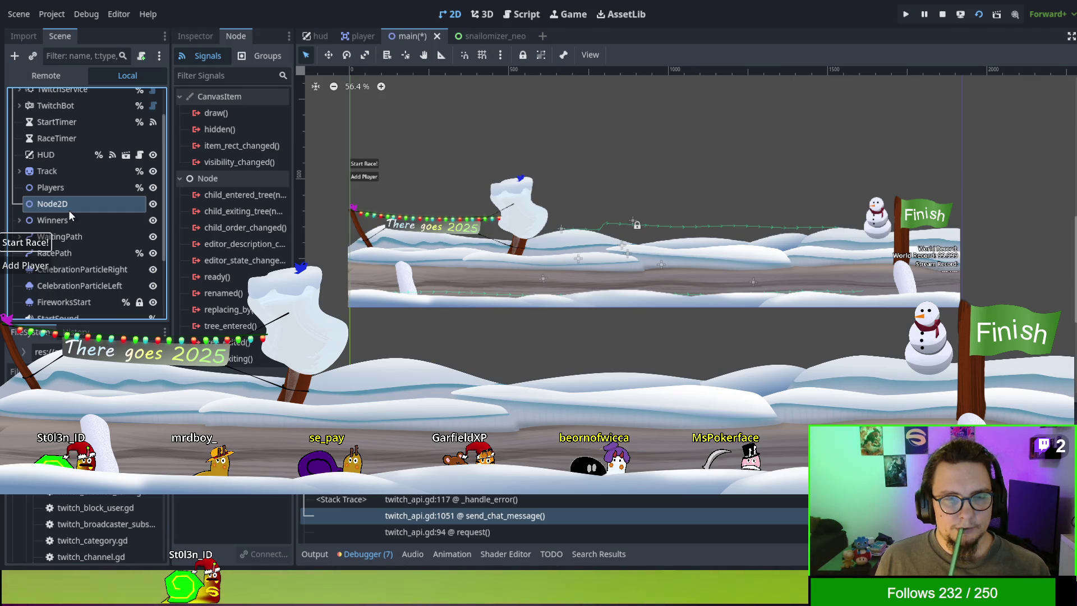
mouse_move(69, 210)
left_mouse_down()
mouse_move(68, 190)
mouse_move(76, 197)
left_mouse_up()
left_click(66, 217)
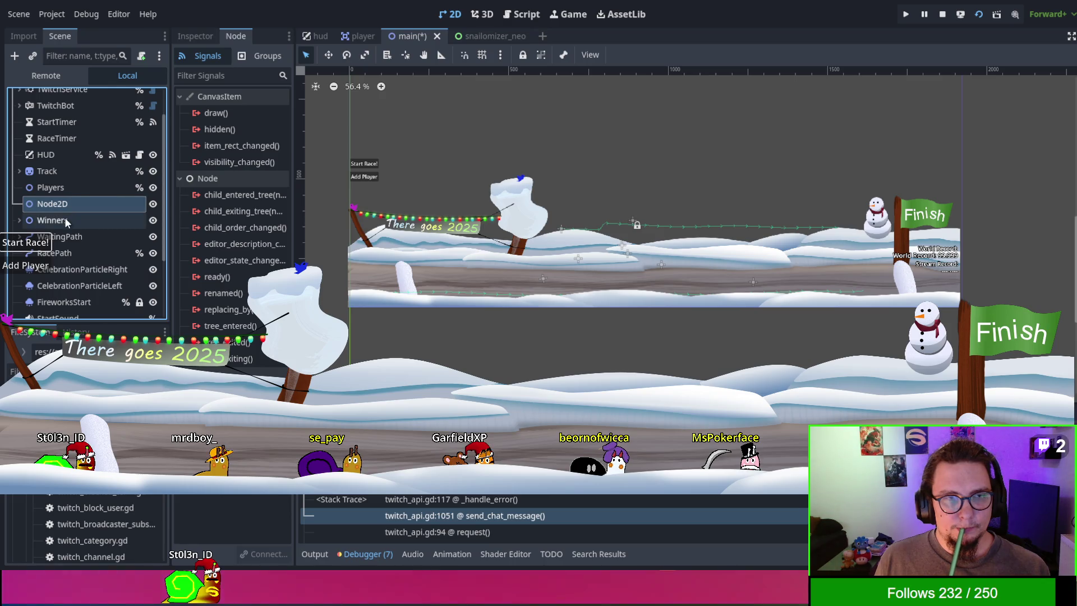
left_click(77, 303, "shift")
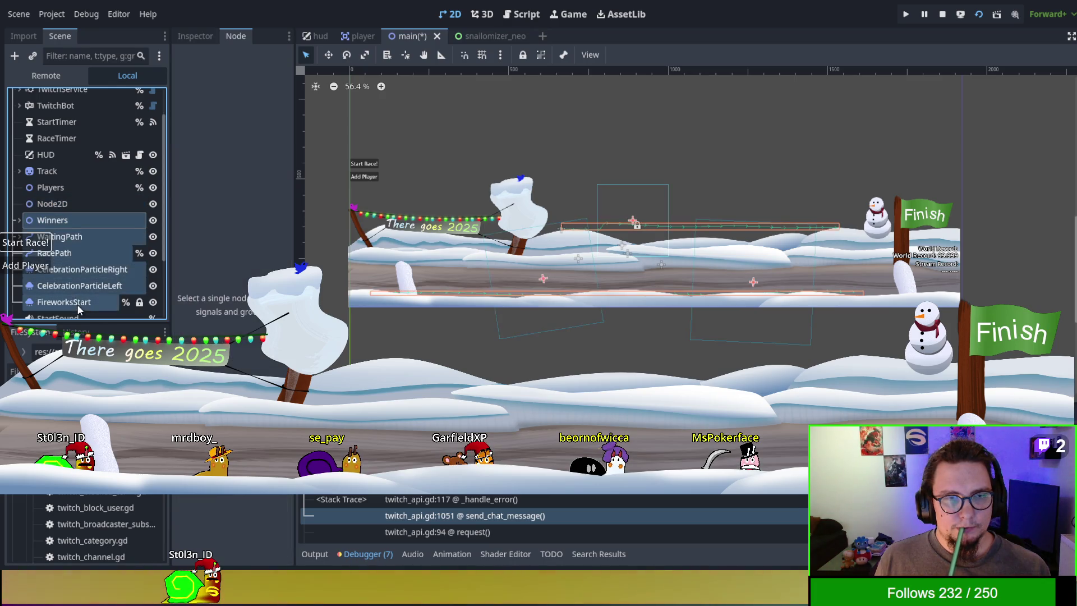
left_click_drag(69, 220, 66, 203)
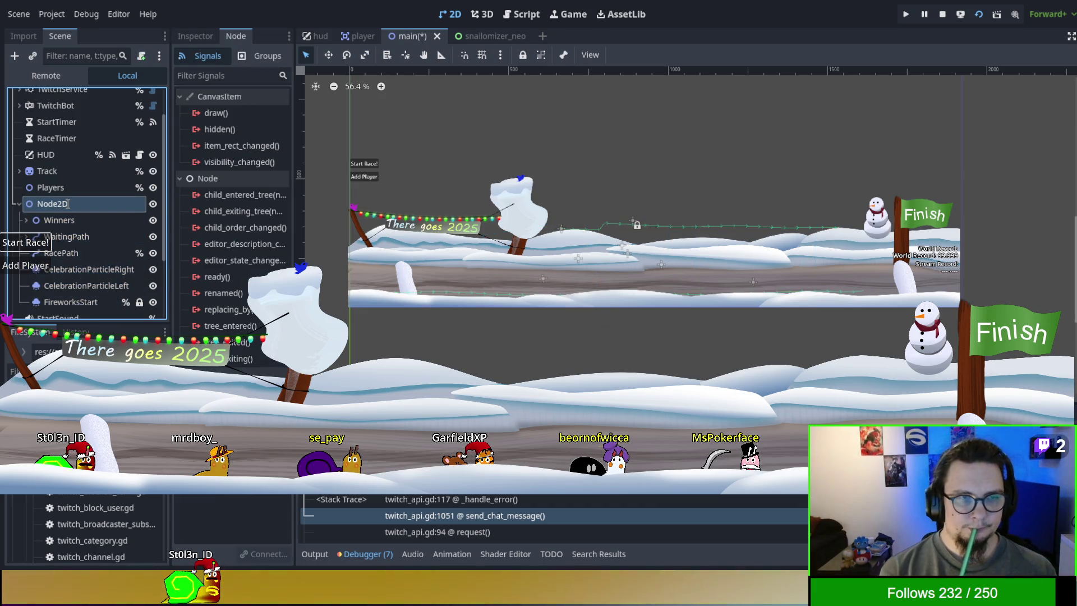
type("RaceComponents")
key("Return")
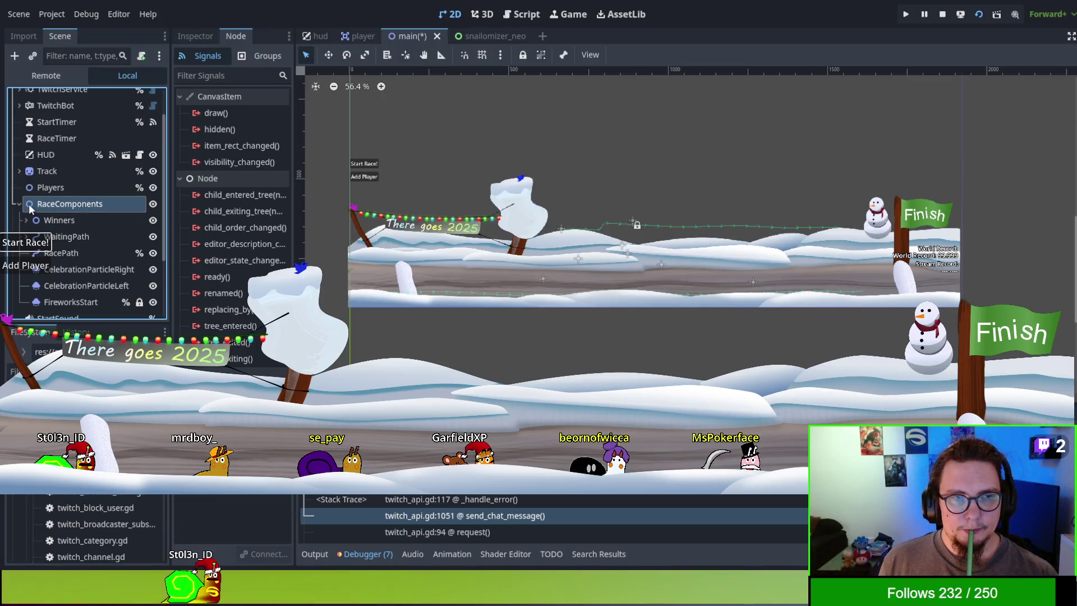
left_click(196, 35)
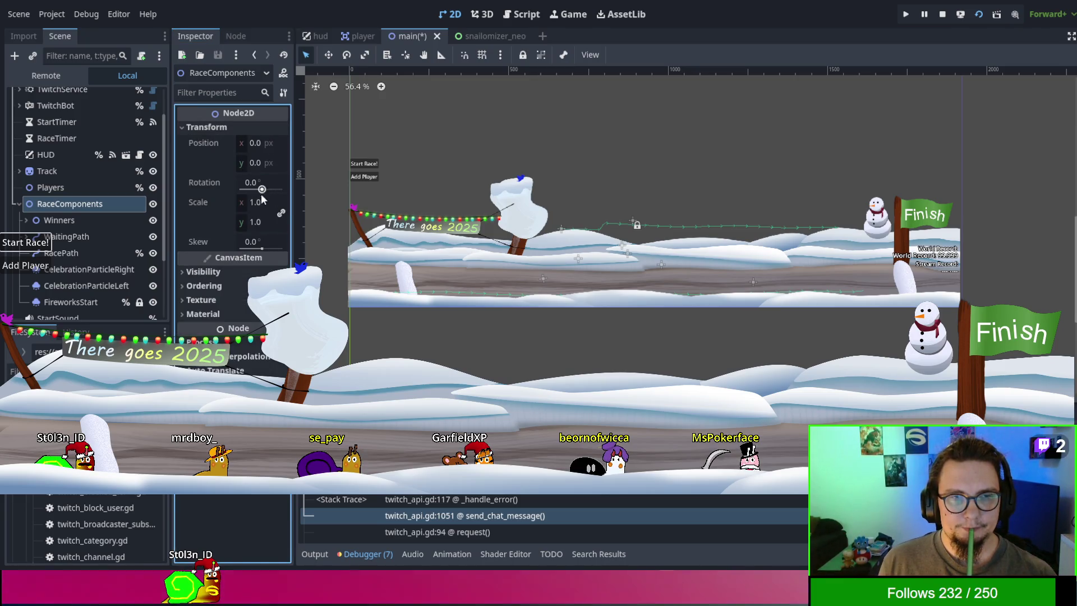
Step: Set RaceComponents' scale back to 1 and move Track and Players inside the group
mouse_move(257, 203)
left_mouse_down()
mouse_move(236, 203)
mouse_move(258, 204)
left_mouse_up()
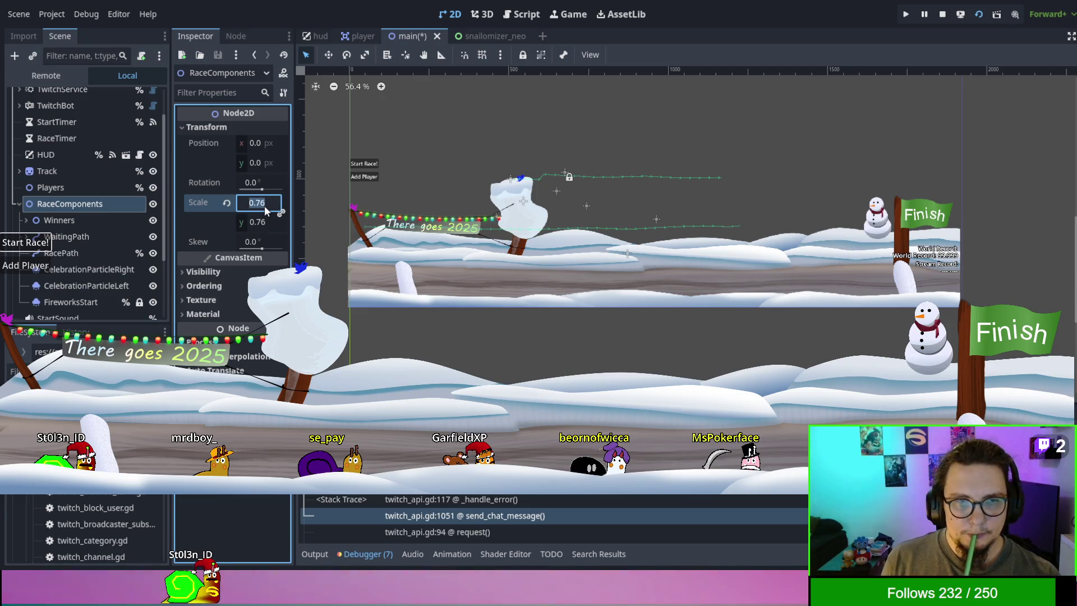
type("1")
key("Return")
mouse_move(26, 174)
left_mouse_down()
mouse_move(42, 175)
mouse_move(63, 218)
mouse_move(58, 187)
left_mouse_up()
left_click_drag(61, 306, 69, 184)
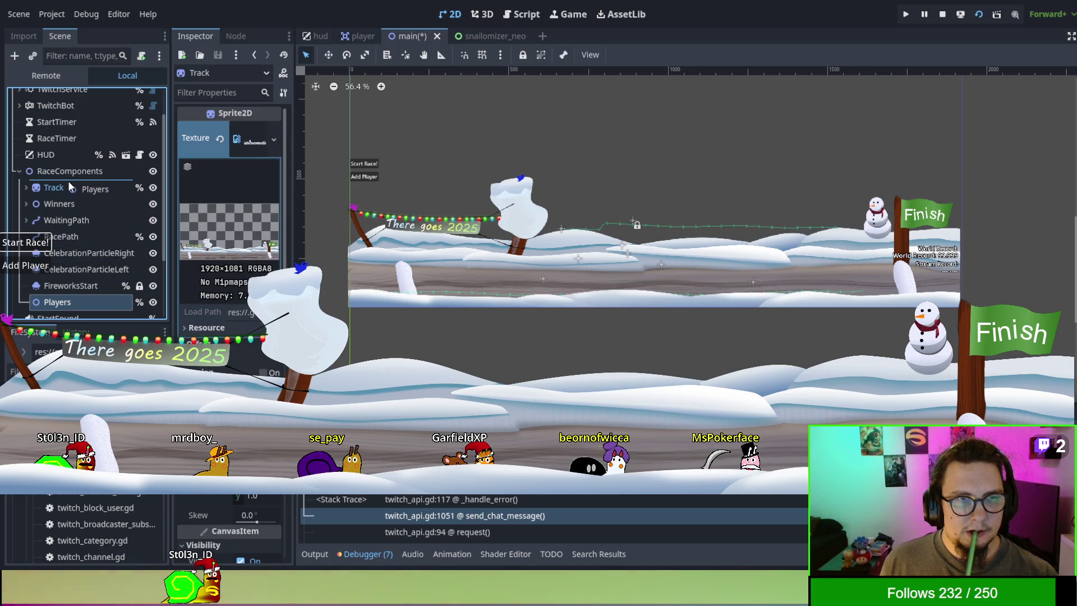
left_click(67, 175)
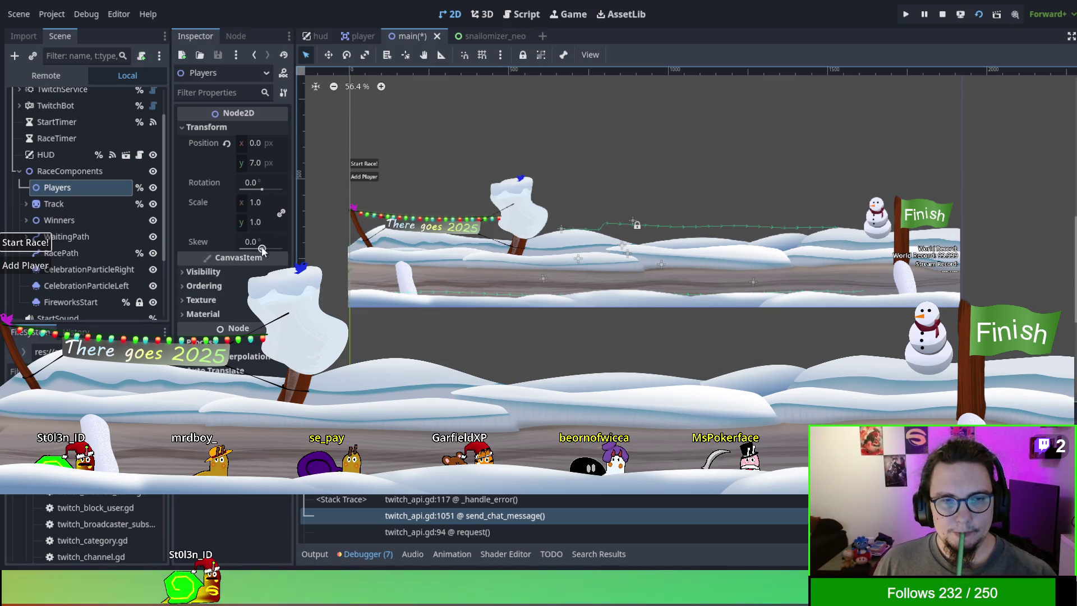
Step: Try scaling Players and RaceComponents, then reset the group's scale to 1.0
left_click_drag(262, 207, 235, 206)
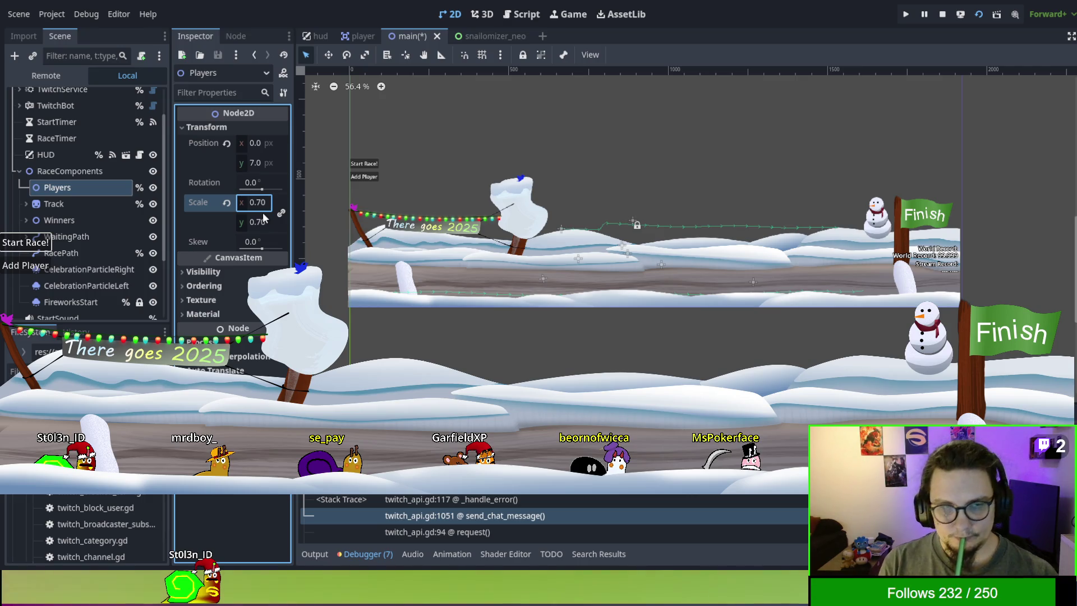
left_click(226, 203)
left_click(70, 171)
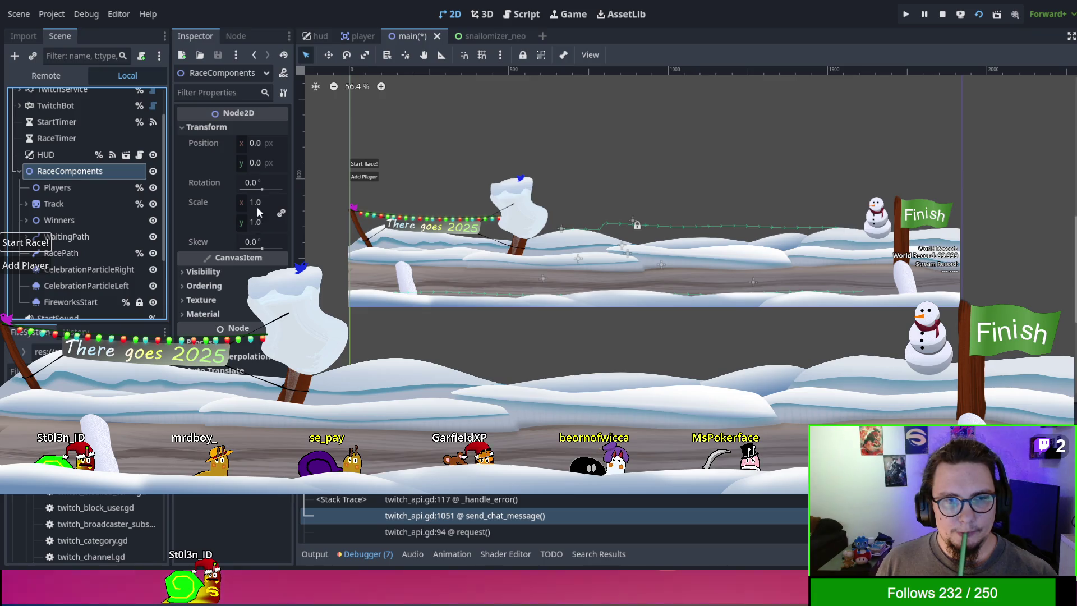
left_click_drag(253, 204, 231, 204)
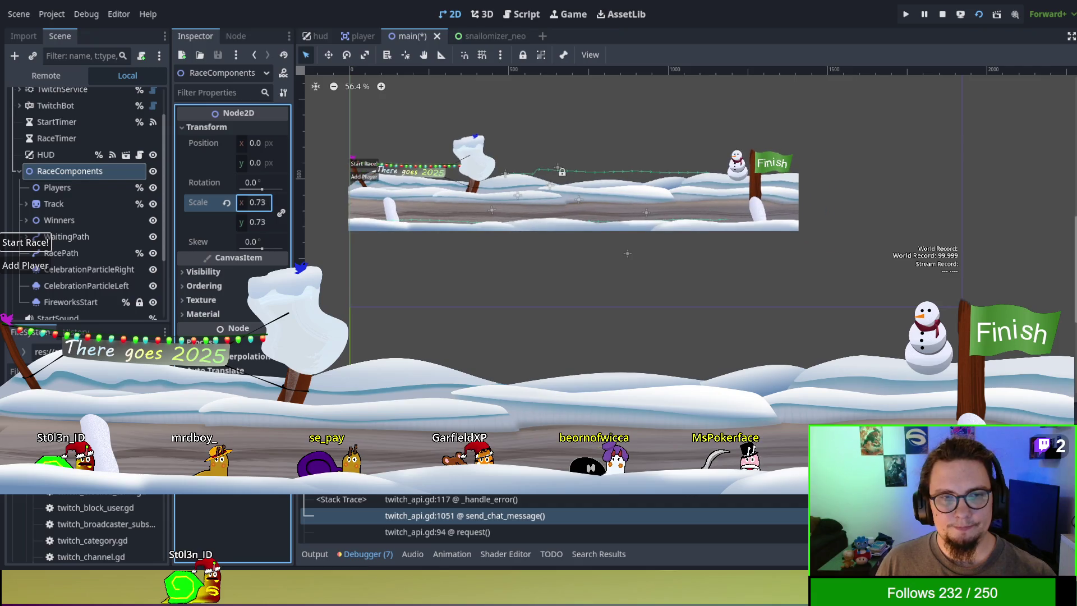
left_click(226, 203)
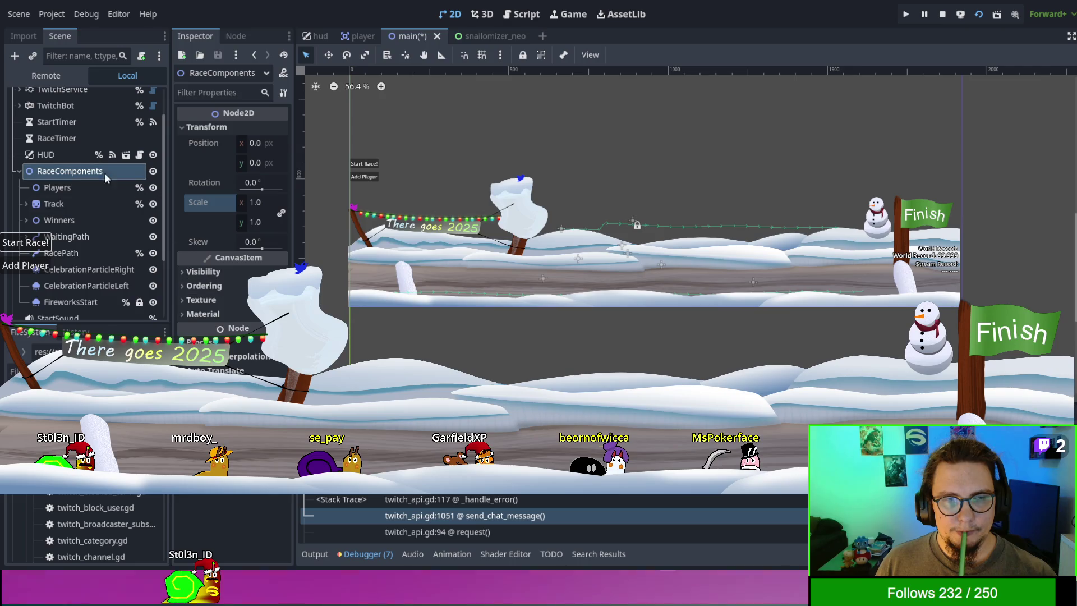
scroll(56, 160, "up", 3)
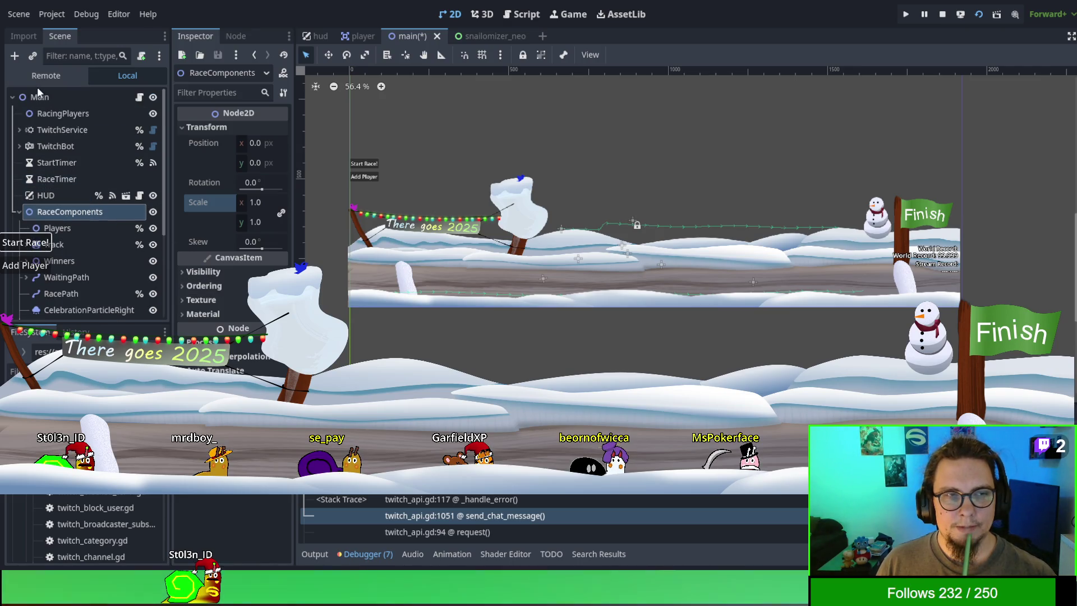
left_click(51, 99)
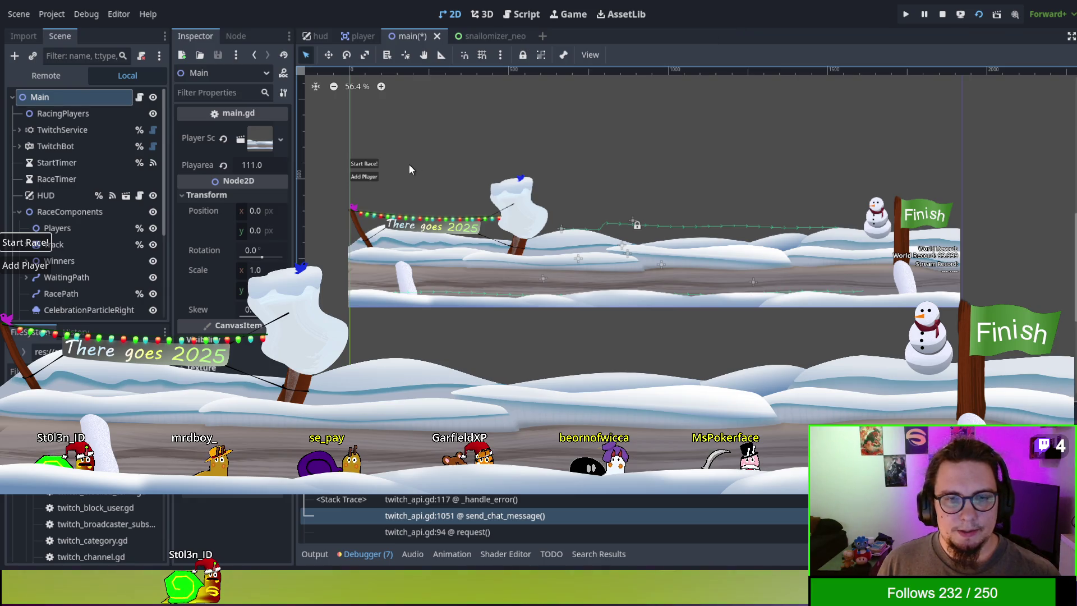
left_click(412, 242)
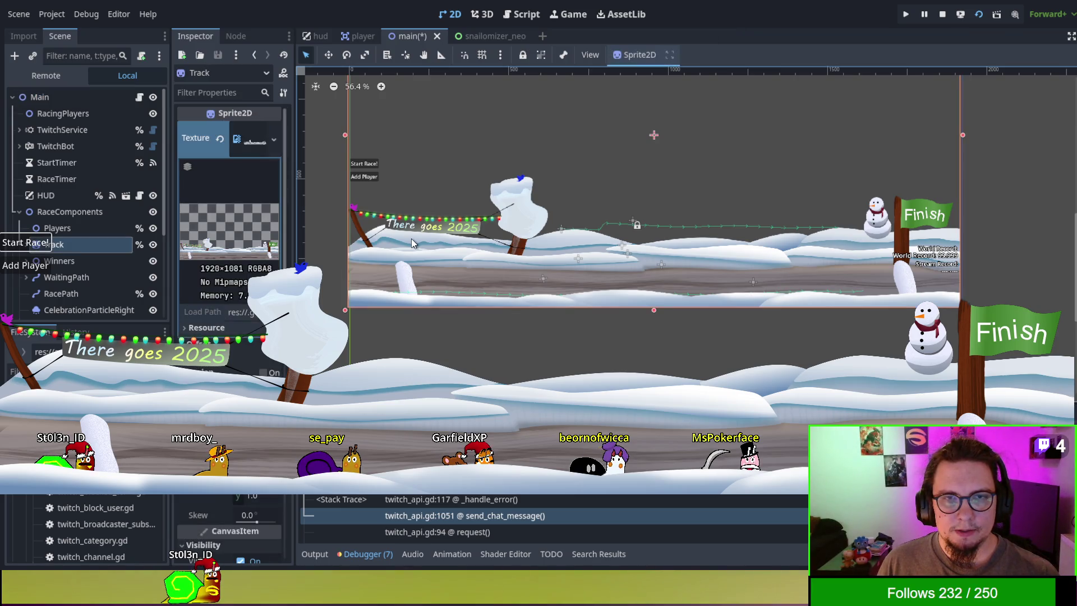
left_click(97, 213)
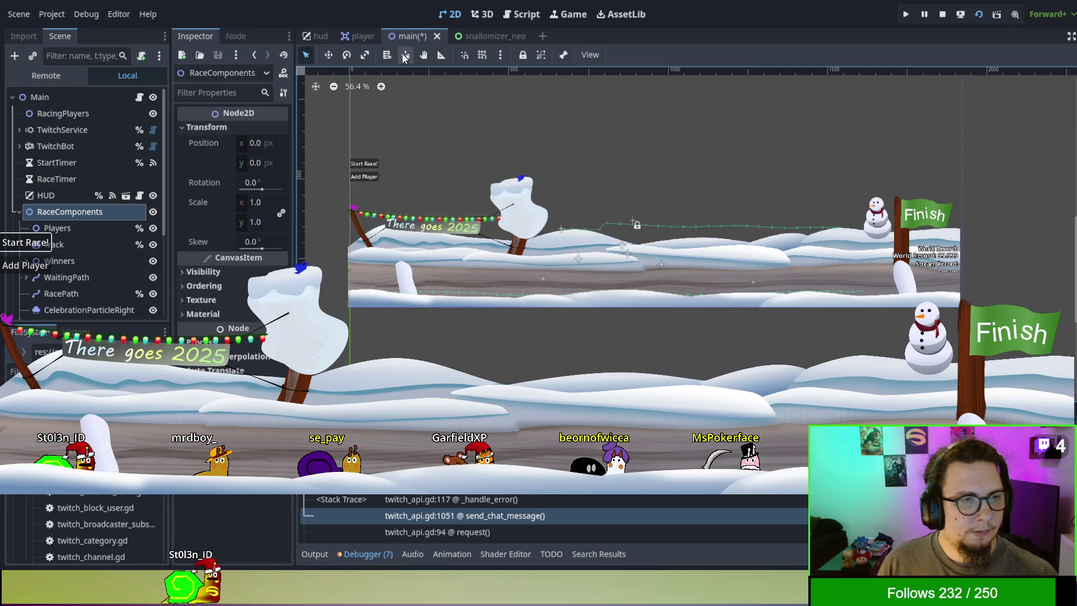
left_click(63, 243)
scroll(449, 258, "up", 1)
key("Right")
key("Right")
key("Right")
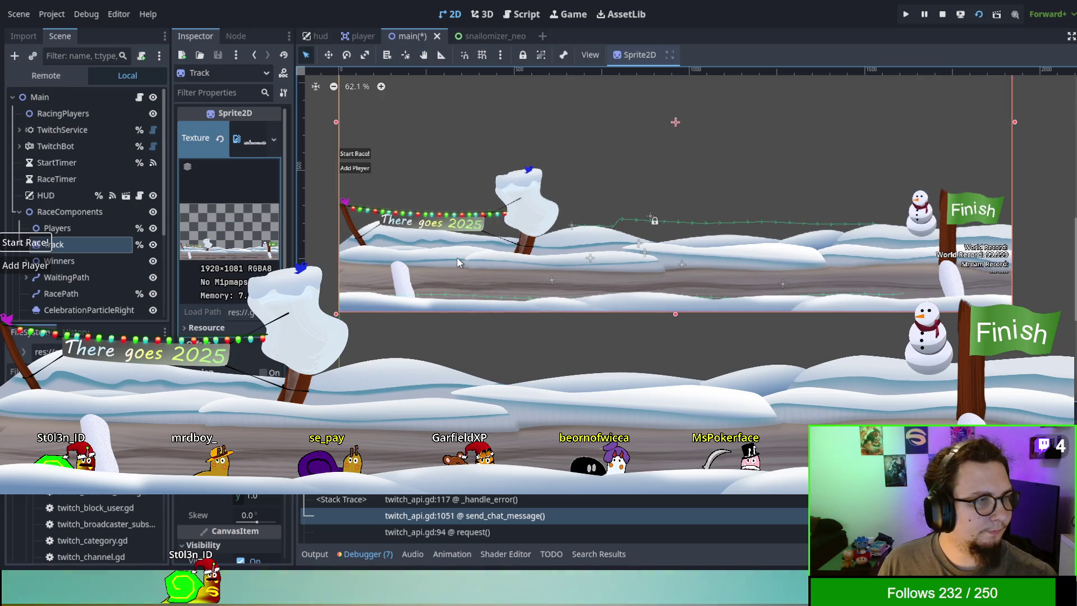
key("Right")
key("Right")
key("Right")
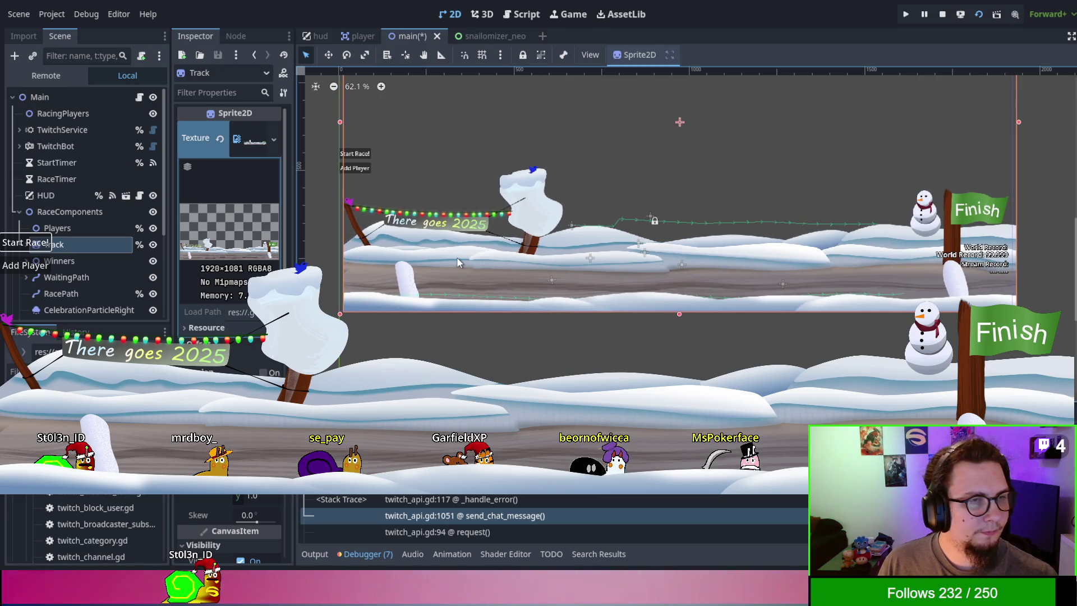
scroll(742, 260, "up", 7)
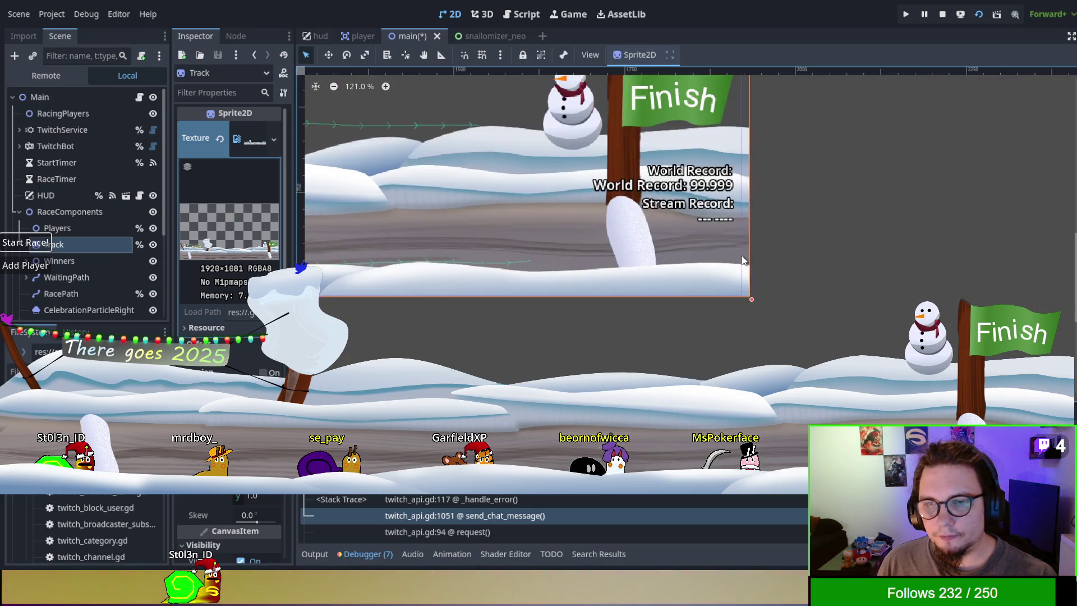
scroll(743, 260, "up", 9)
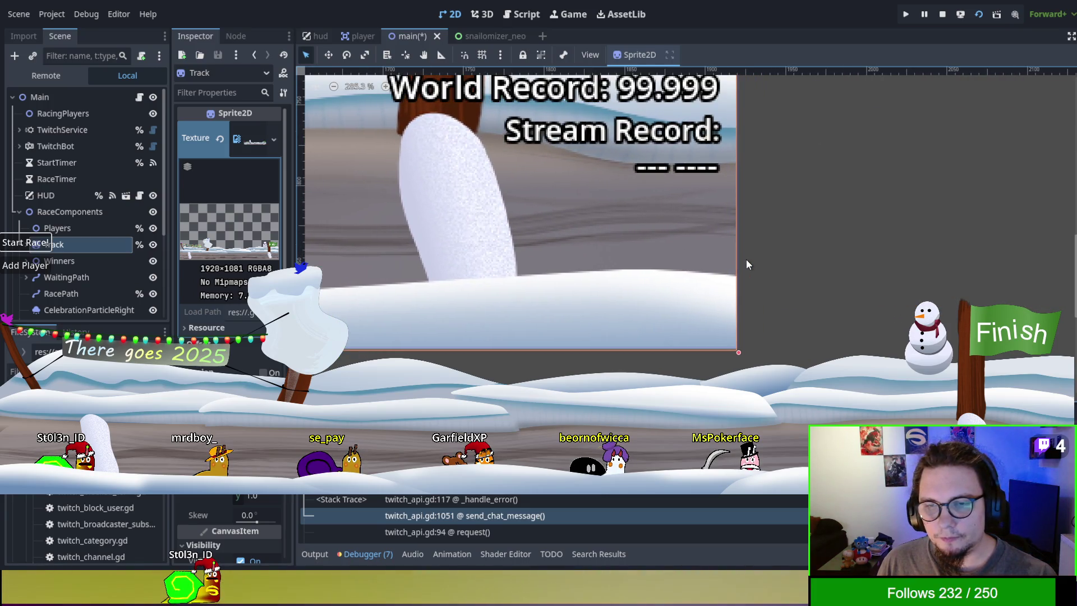
scroll(746, 263, "down", 6)
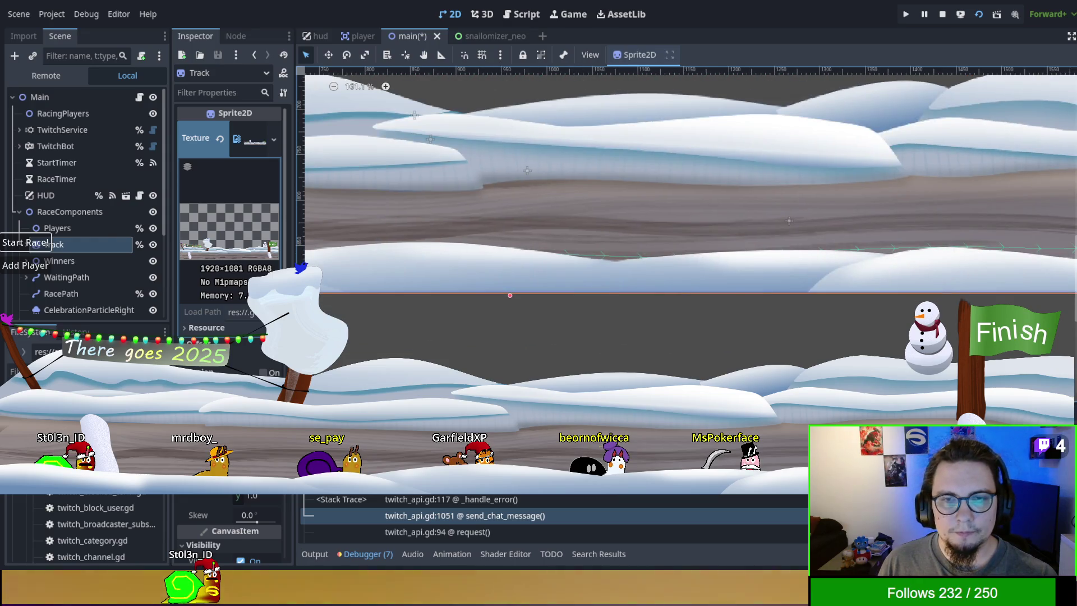
scroll(832, 264, "left", 10)
scroll(832, 265, "up", 4)
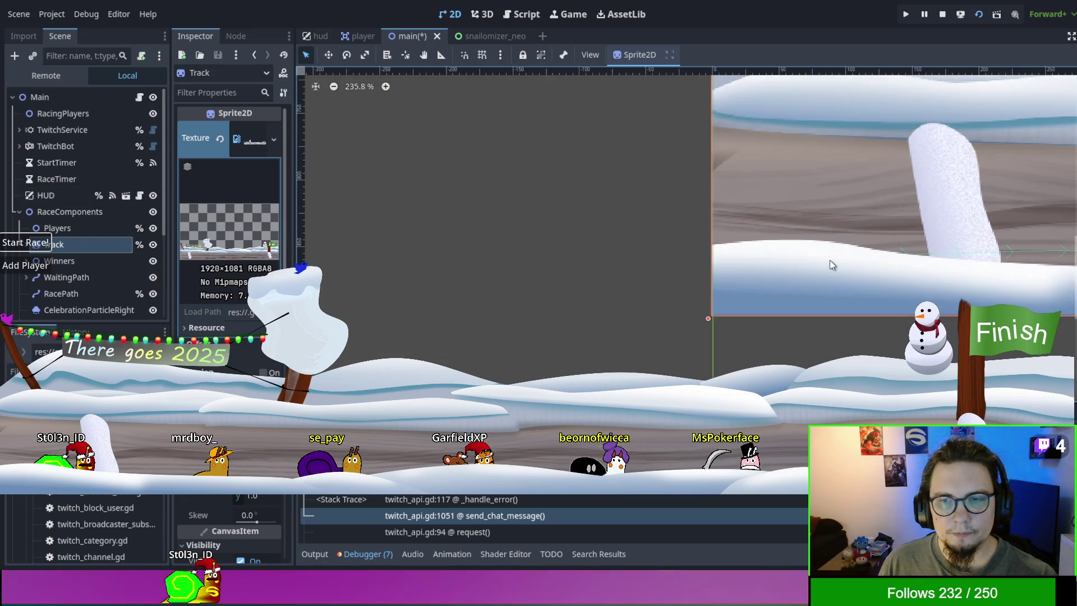
scroll(830, 260, "down", 6)
scroll(472, 331, "down", 1)
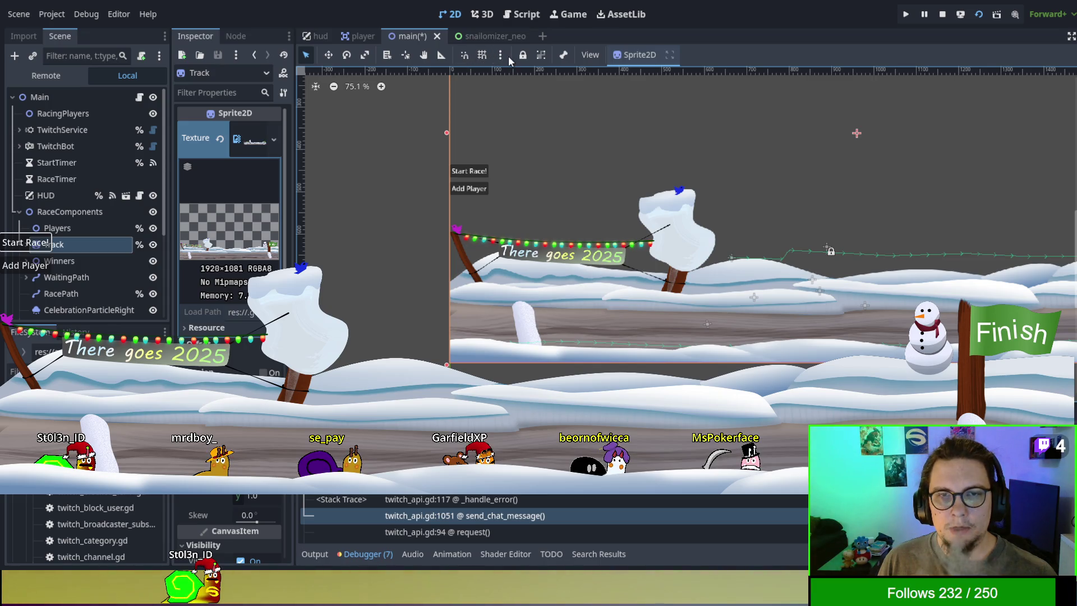
Step: Enable grid snapping and move the Track sprite up about 20 pixels
left_click(486, 59)
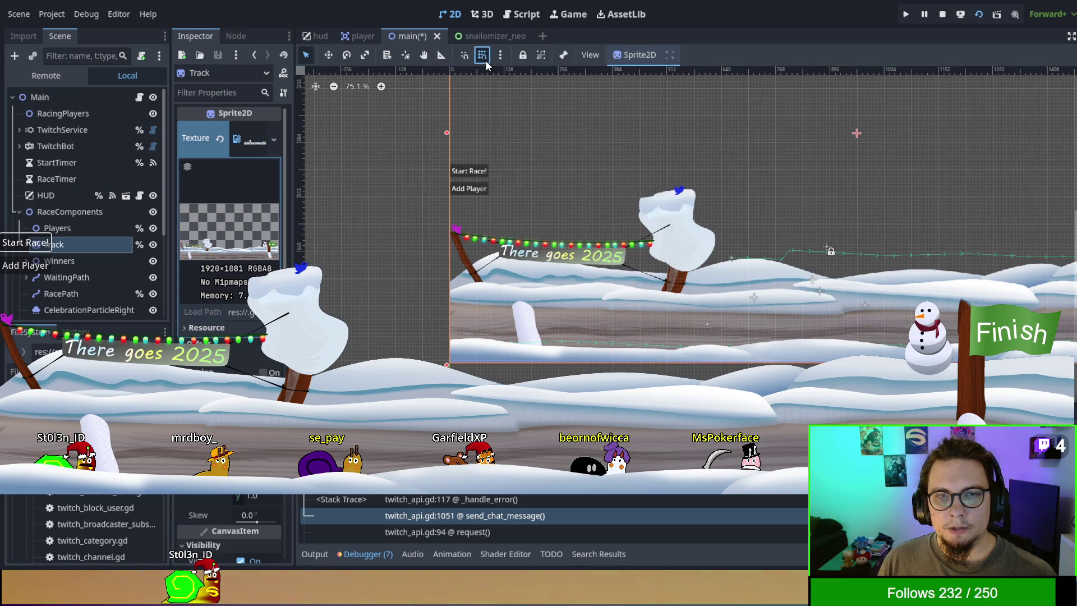
left_click(487, 337)
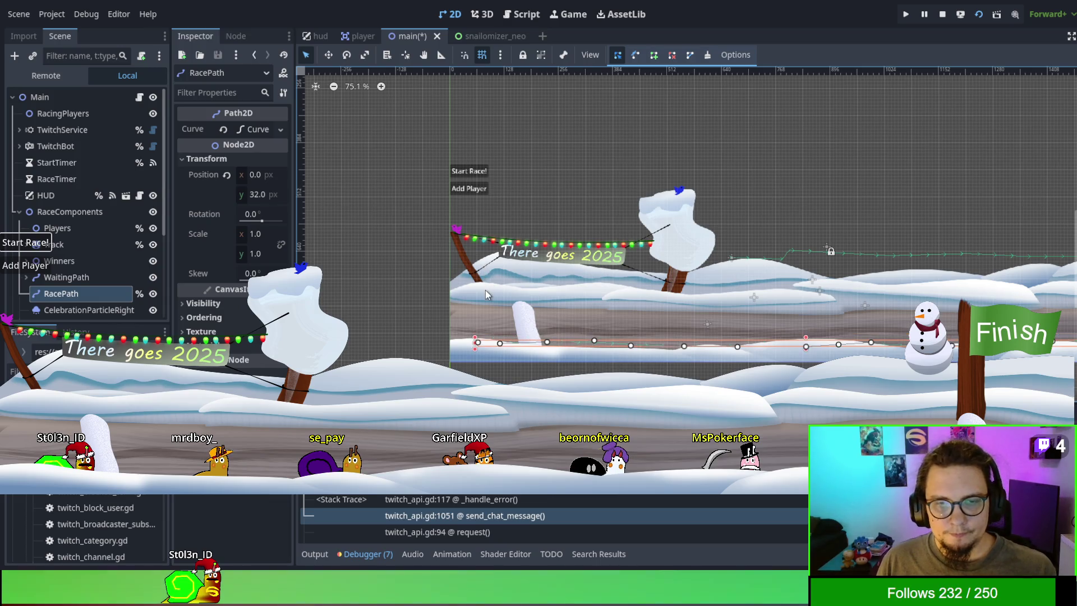
left_click(464, 313)
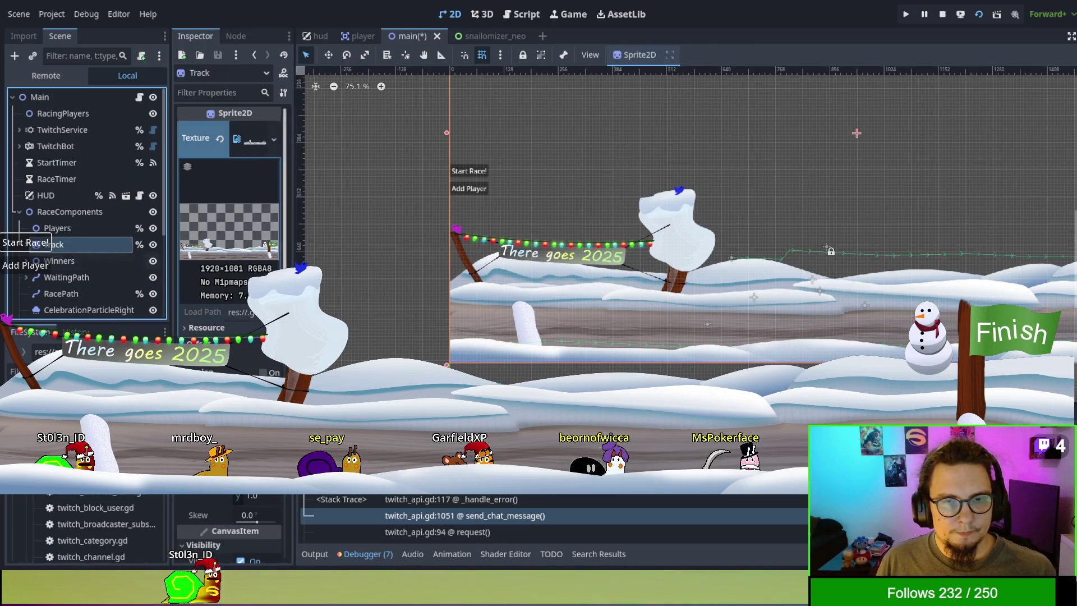
left_click_drag(496, 304, 495, 301)
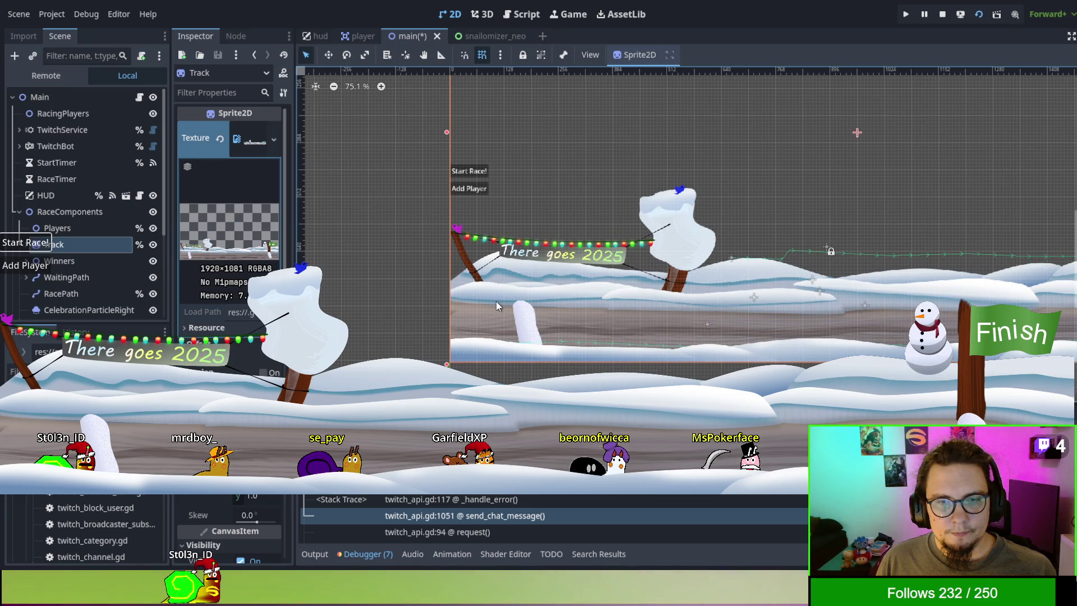
Step: Select the RaceComponents node, then save the scene and run the game
scroll(496, 302, "right", 10)
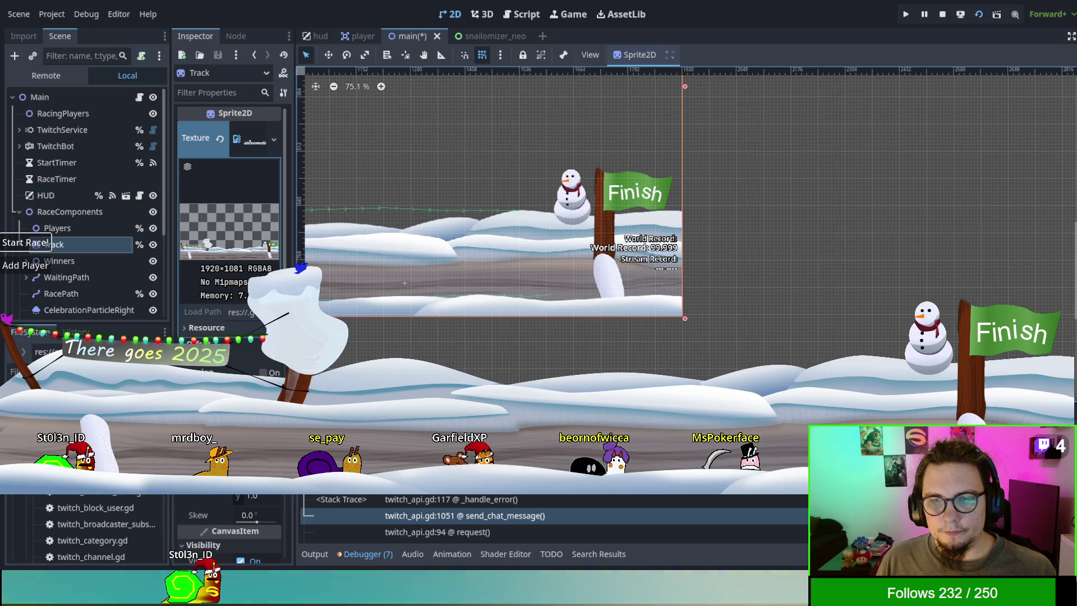
scroll(686, 195, "left", 8)
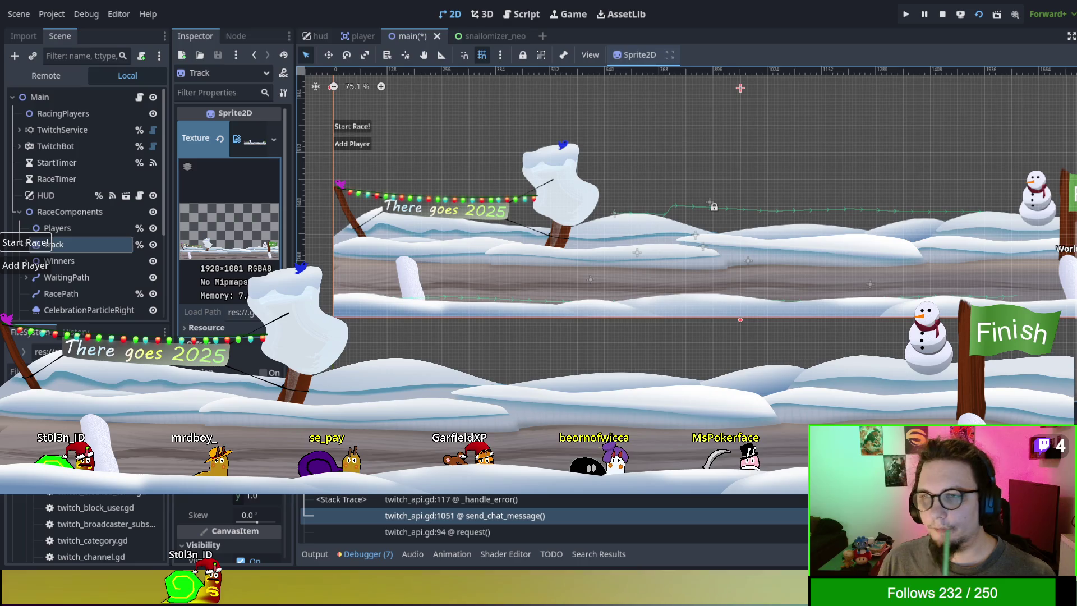
scroll(672, 206, "down", 1)
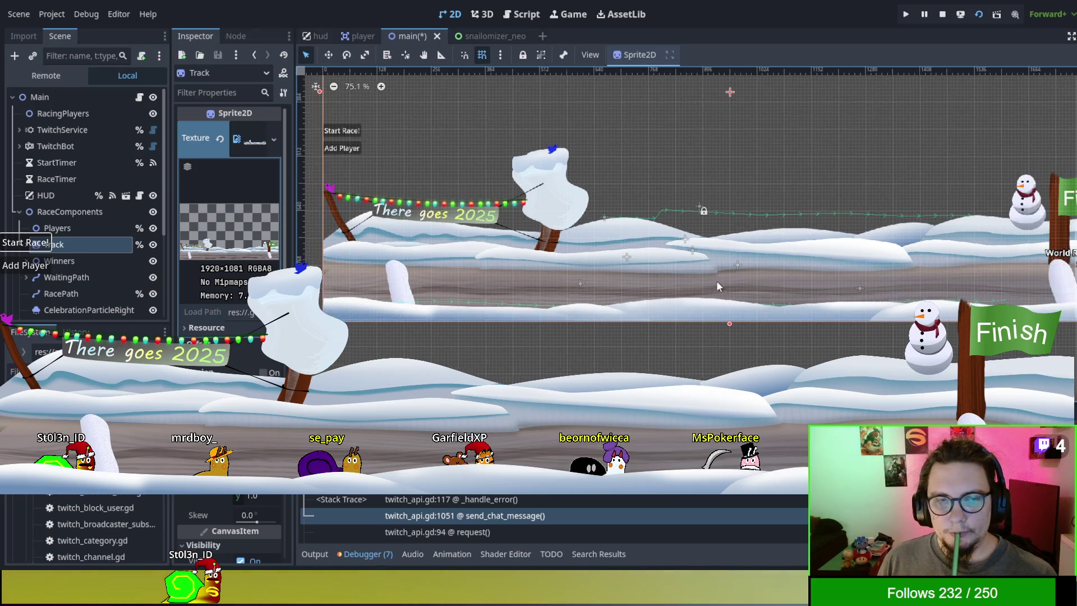
scroll(502, 261, "left", 2)
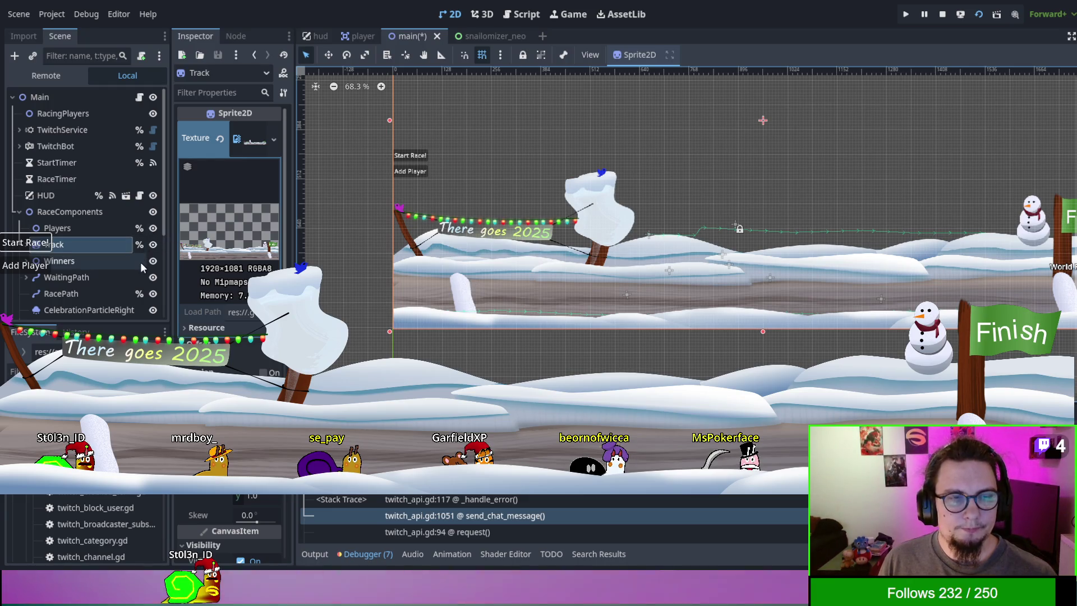
left_click(40, 212)
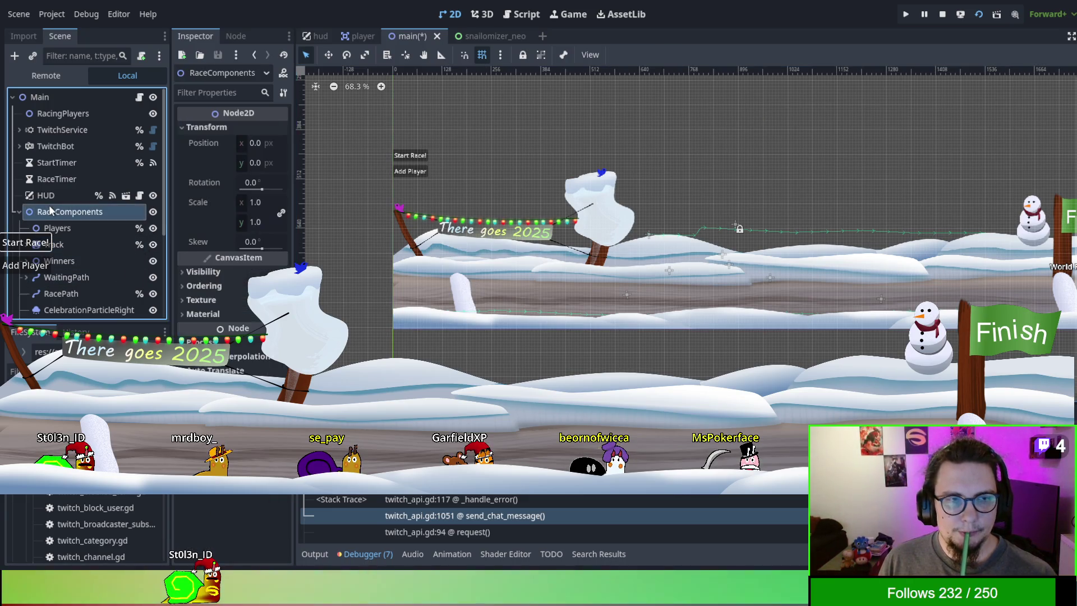
key("F5")
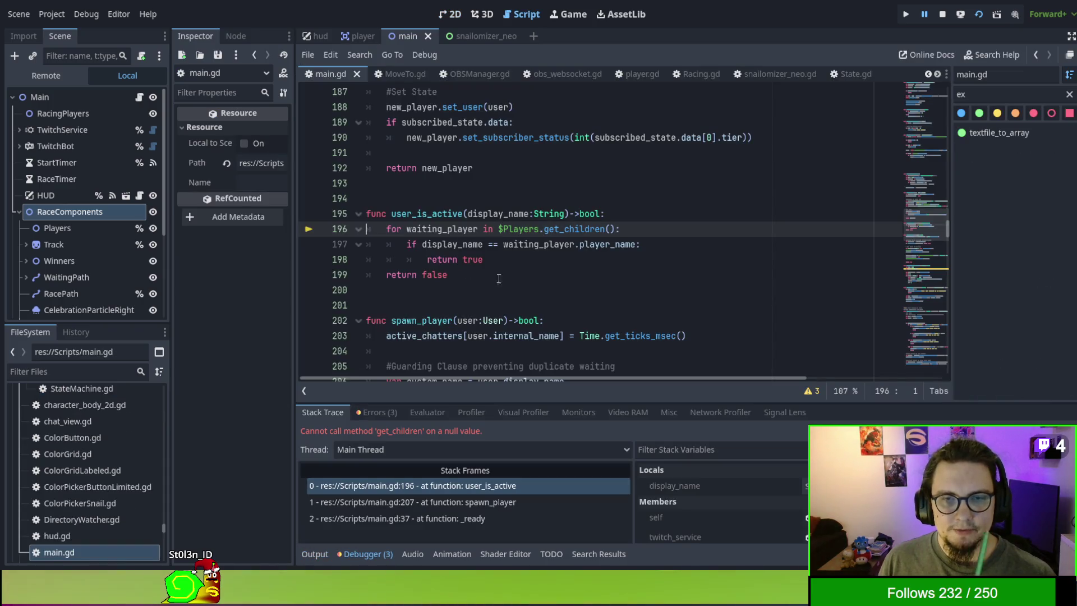
Step: Change line 196's $Players to $RaceComponents/Players using the autocomplete suggestion
left_click(530, 229)
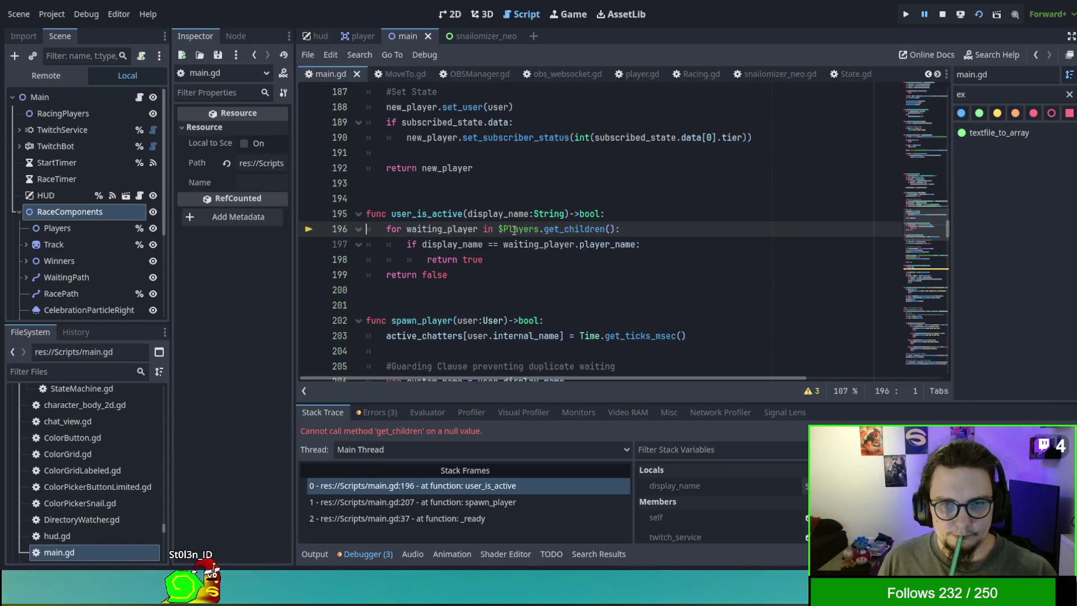
type("RAAC")
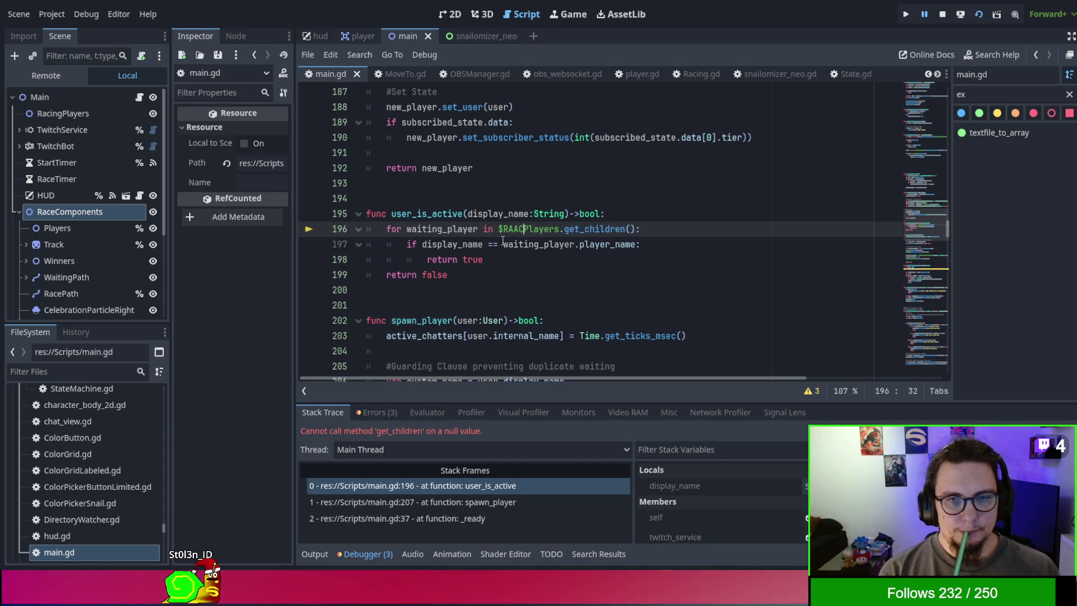
key("Down")
key("Down")
key("Down")
key("Return")
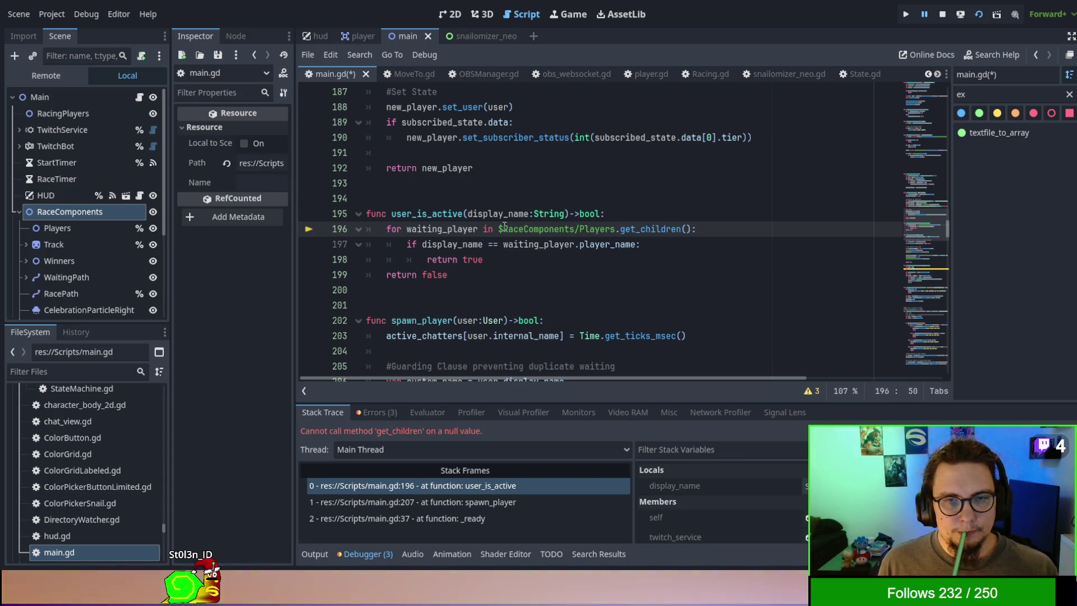
Step: Replace that path with %Players and search main.gd for other Players references
left_click(499, 229, "shift")
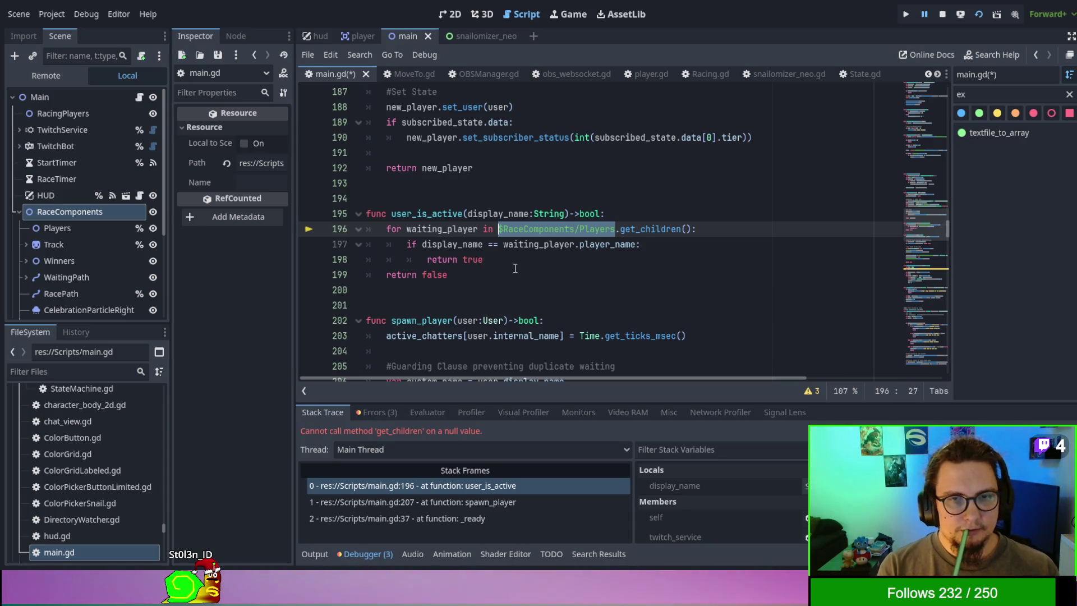
type("%Players")
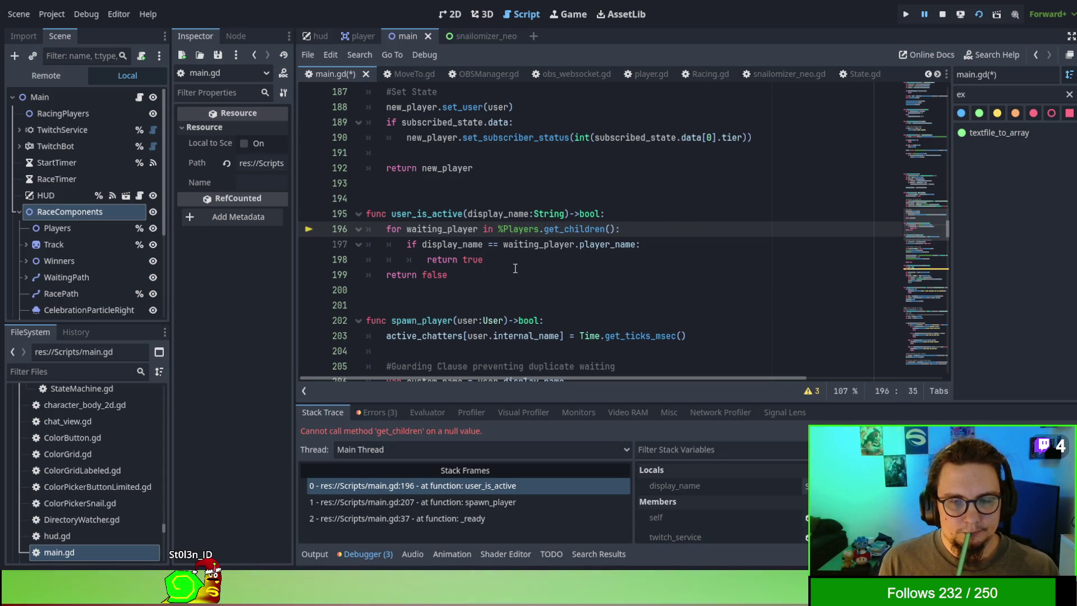
double_click(527, 225)
key("ctrl+f")
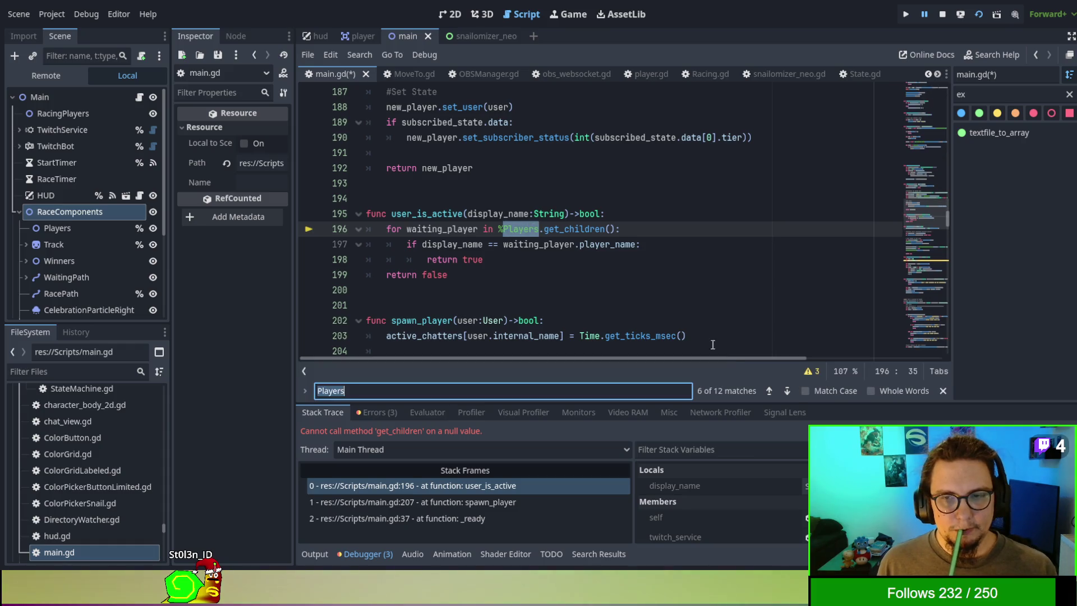
Step: Find and replace all $Players references in main.gd with %Players, then save and rerun
left_click(786, 392)
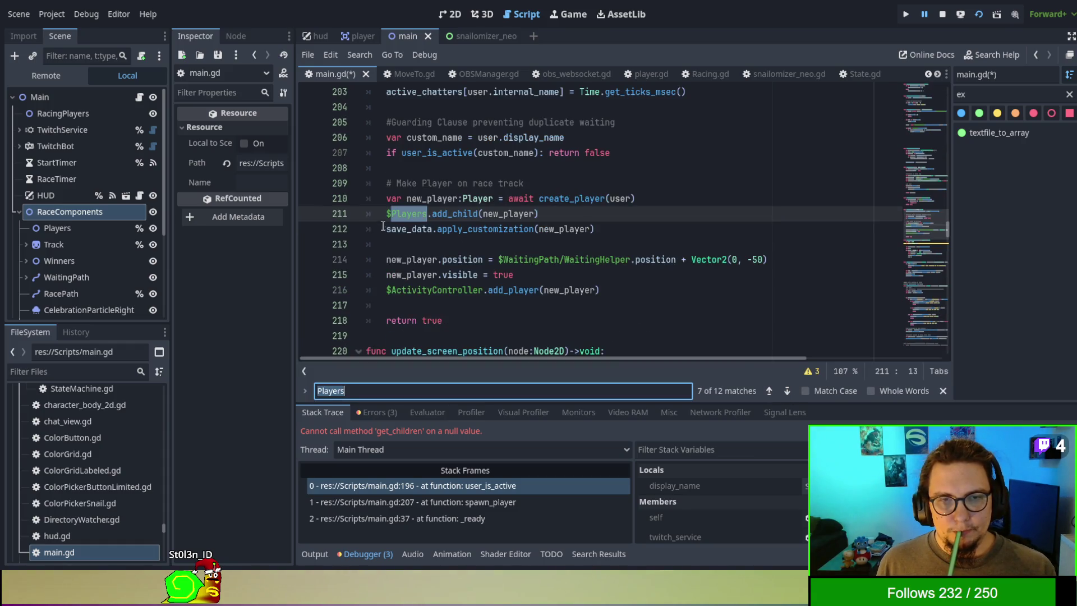
left_click_drag(389, 216, 422, 216)
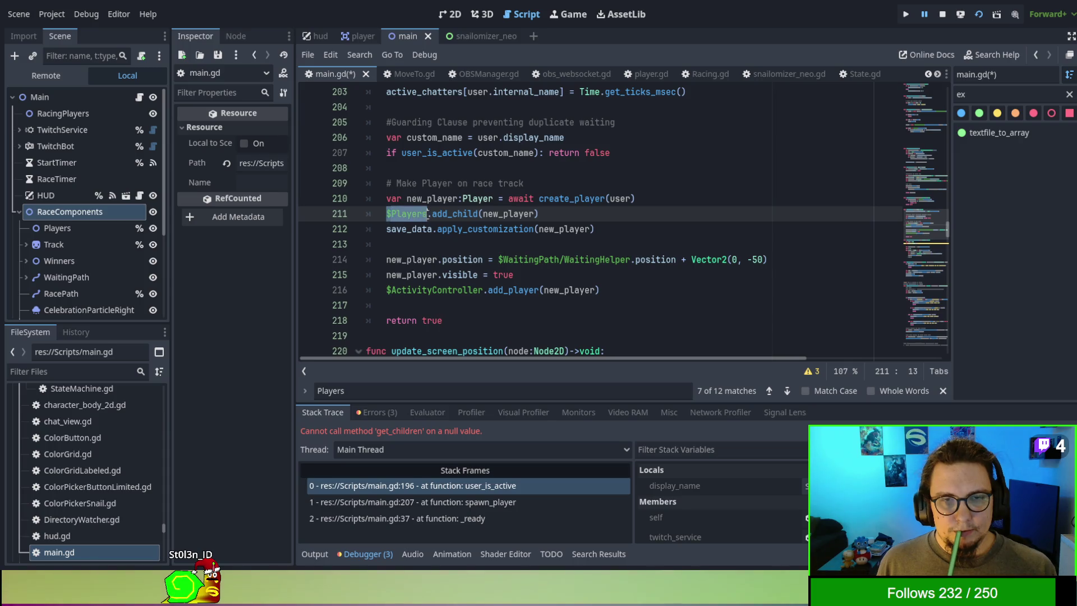
key("ctrl+r")
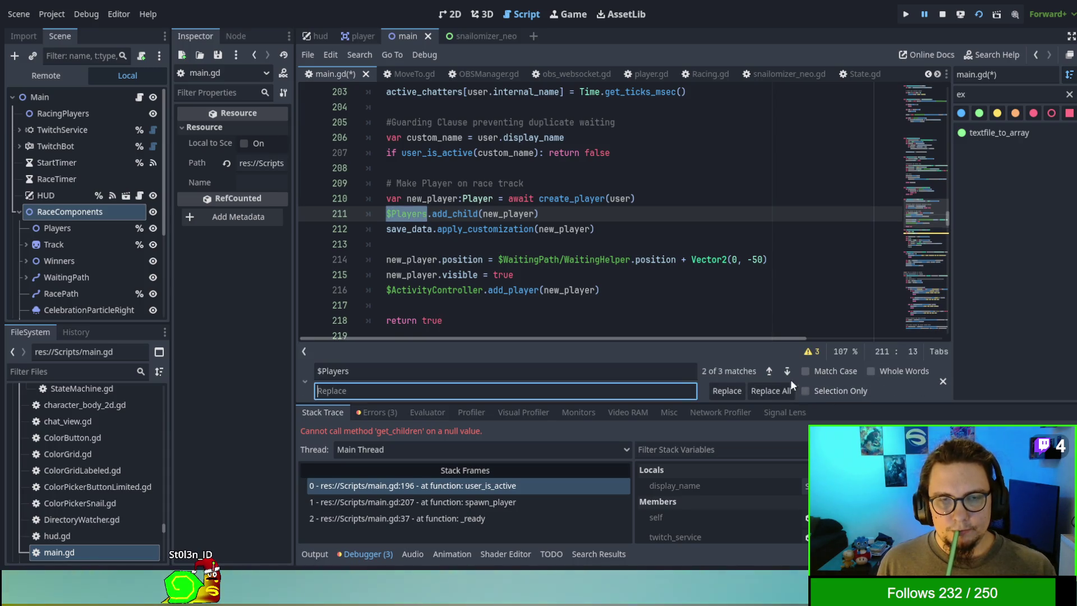
type("%Players")
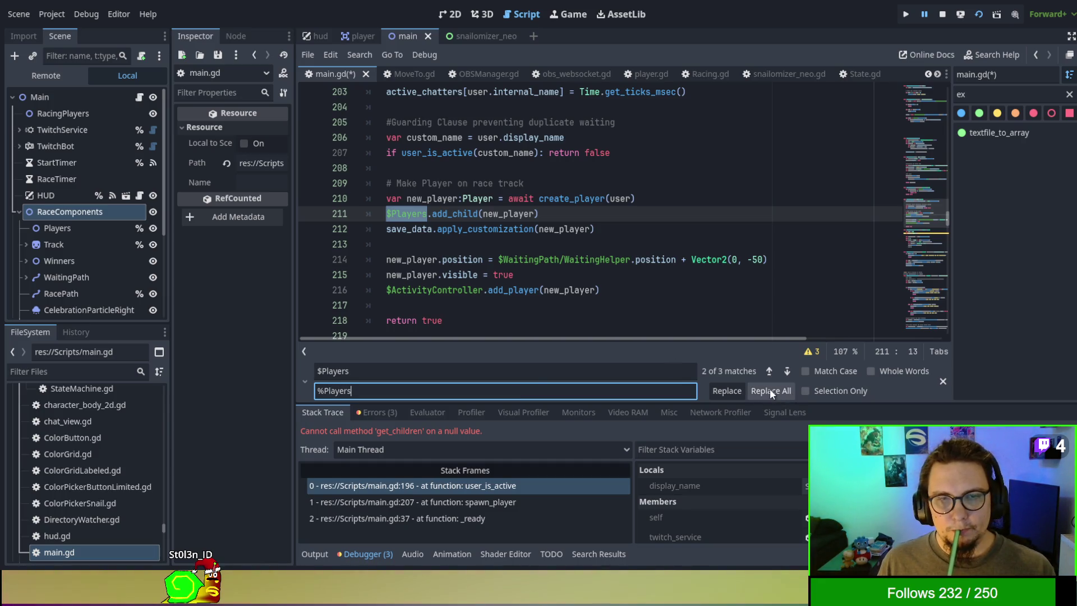
left_click(770, 389)
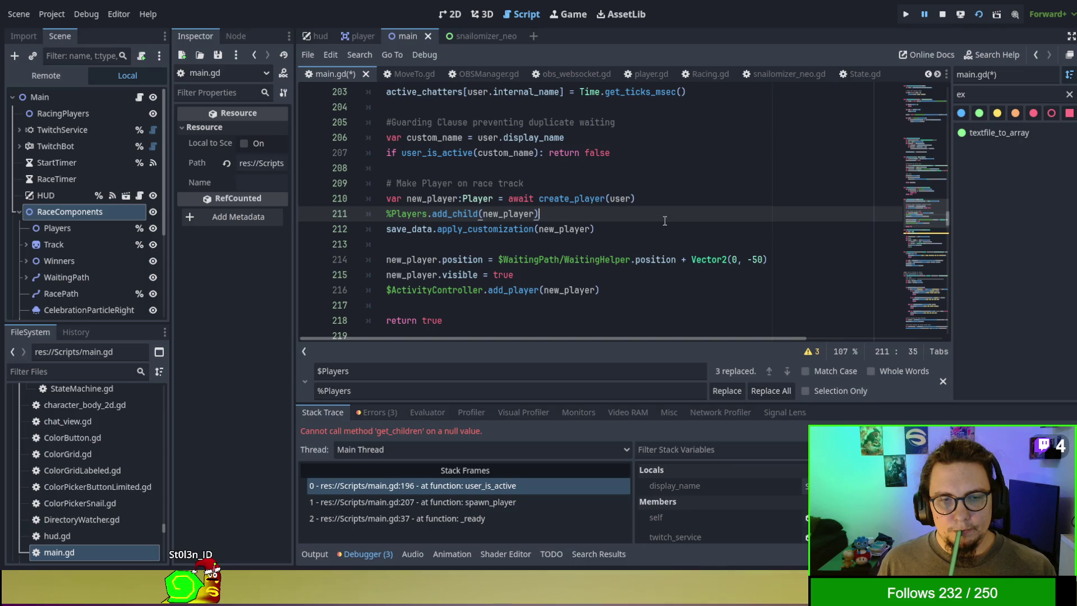
key("F5")
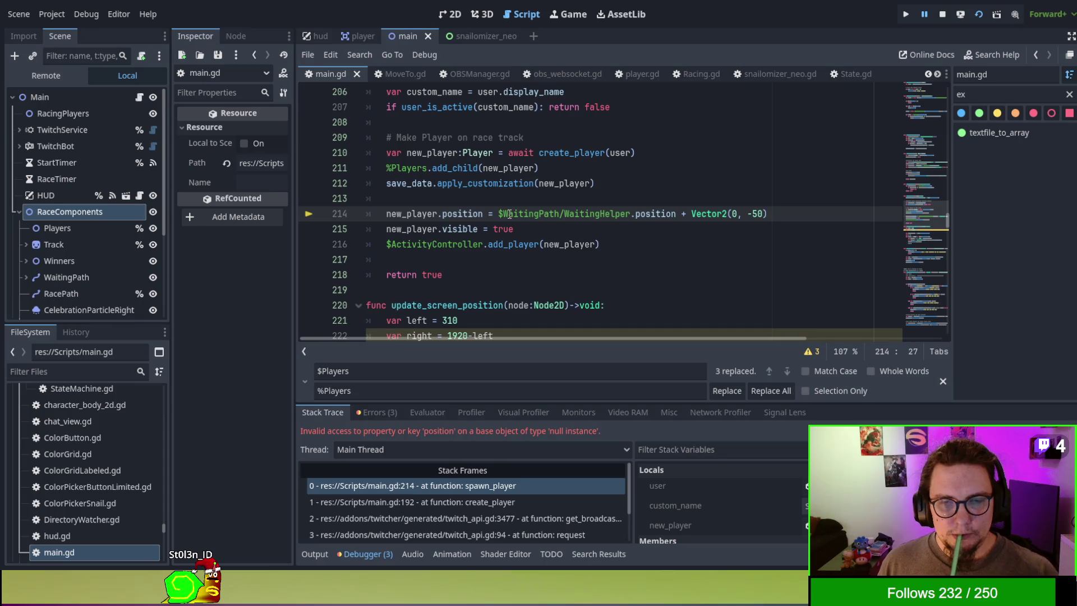
Step: Comment out the WaitingHelper position and visible lines 214–215, then save and relaunch
scroll(507, 213, "up", 5)
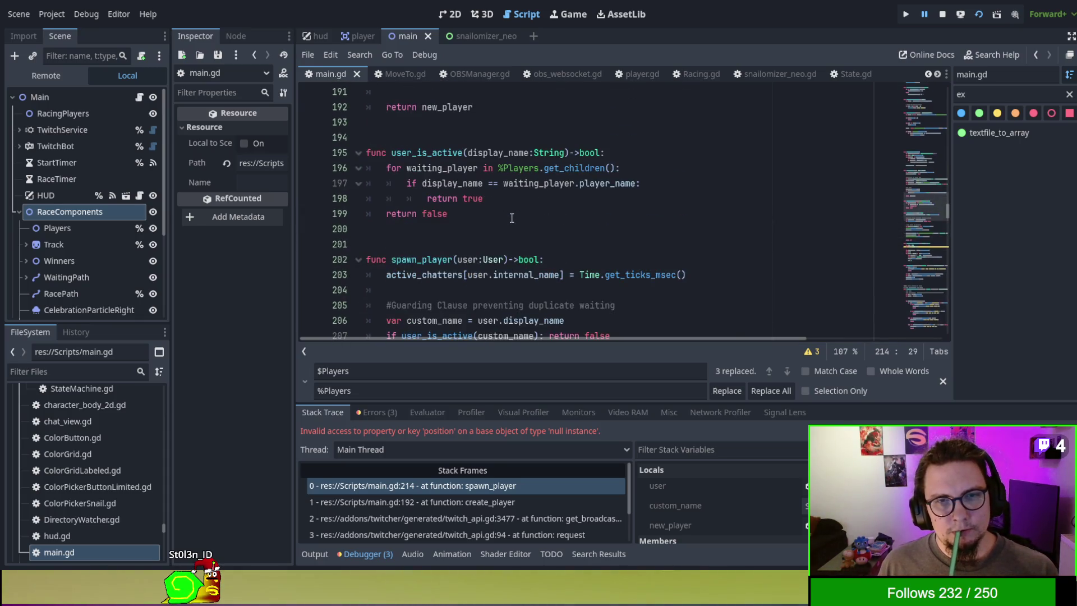
scroll(512, 218, "down", 5)
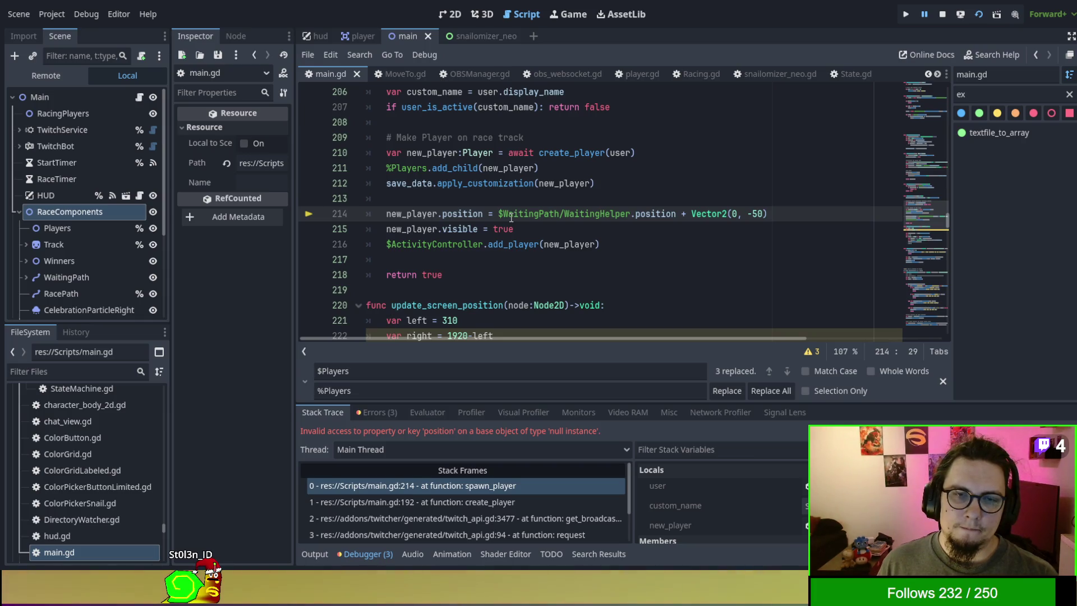
scroll(511, 217, "up", 1)
key("ctrl+k")
key("Down")
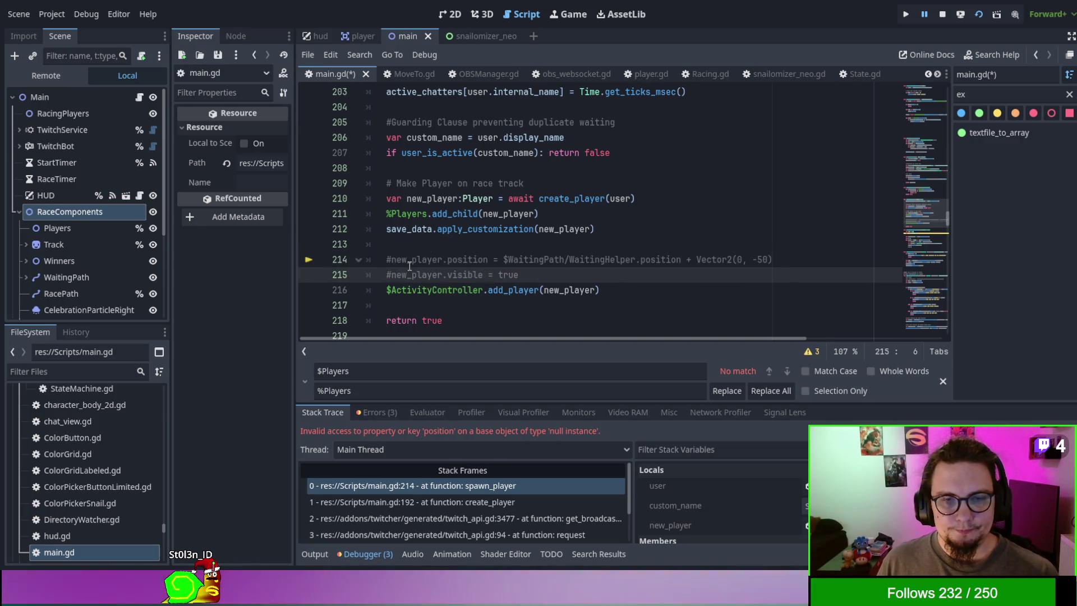
key("F5")
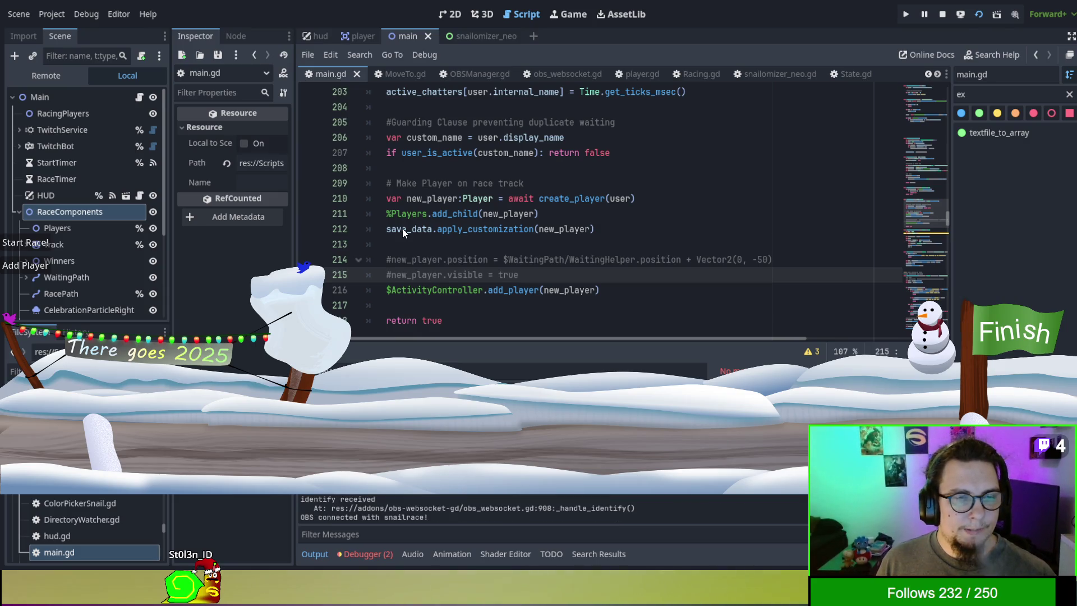
Step: Add a test player in the running game, then relaunch and stop the game
left_click(39, 268)
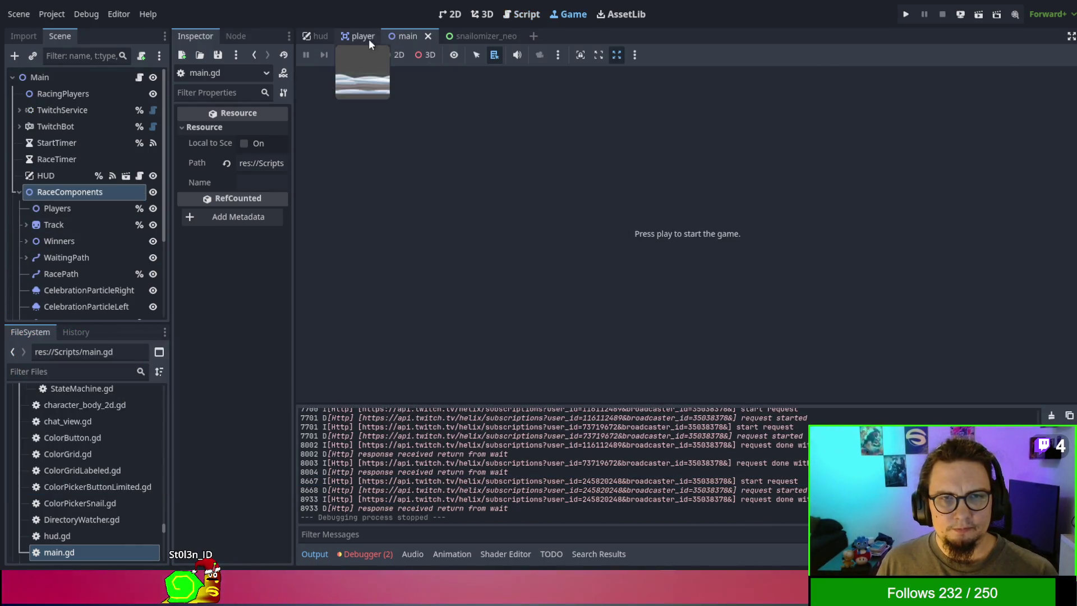
left_click(511, 15)
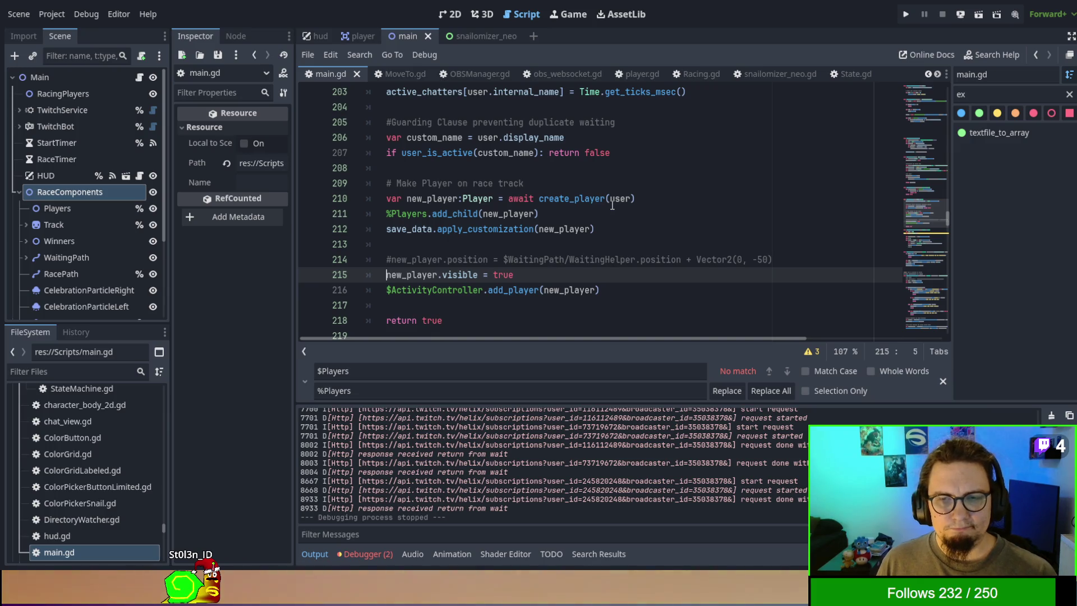
key("F5")
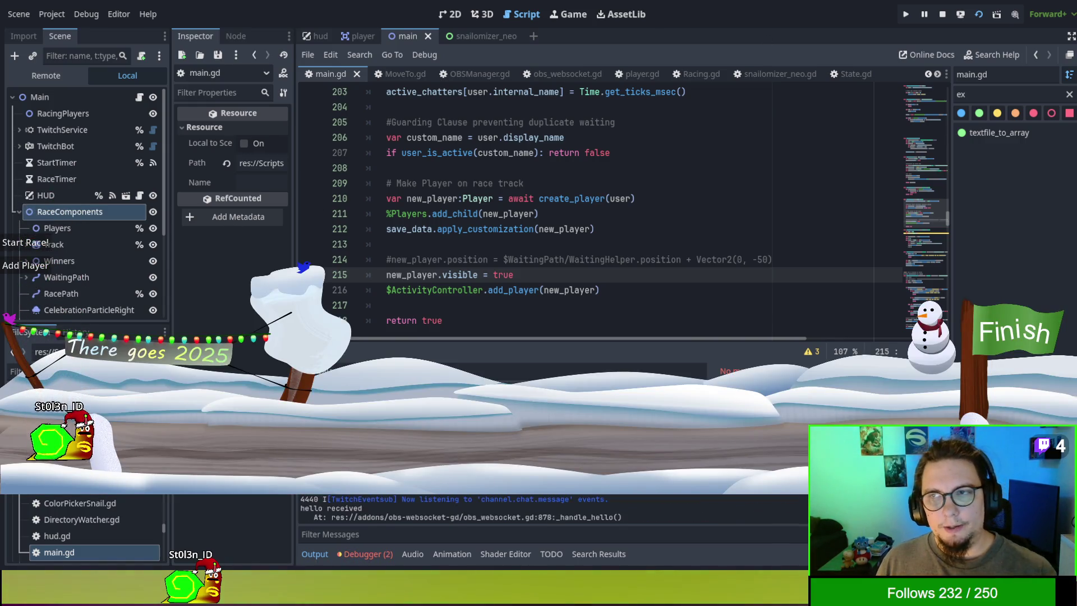
key("F8")
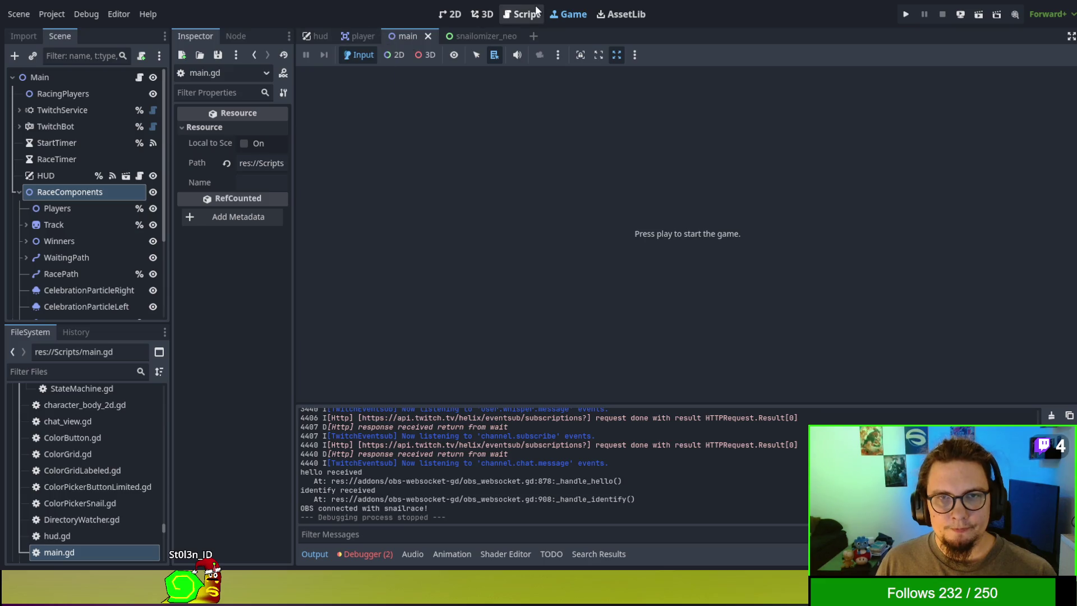
Step: Uncomment the WaitingHelper position line in spawn_player of main.gd
left_click(536, 10)
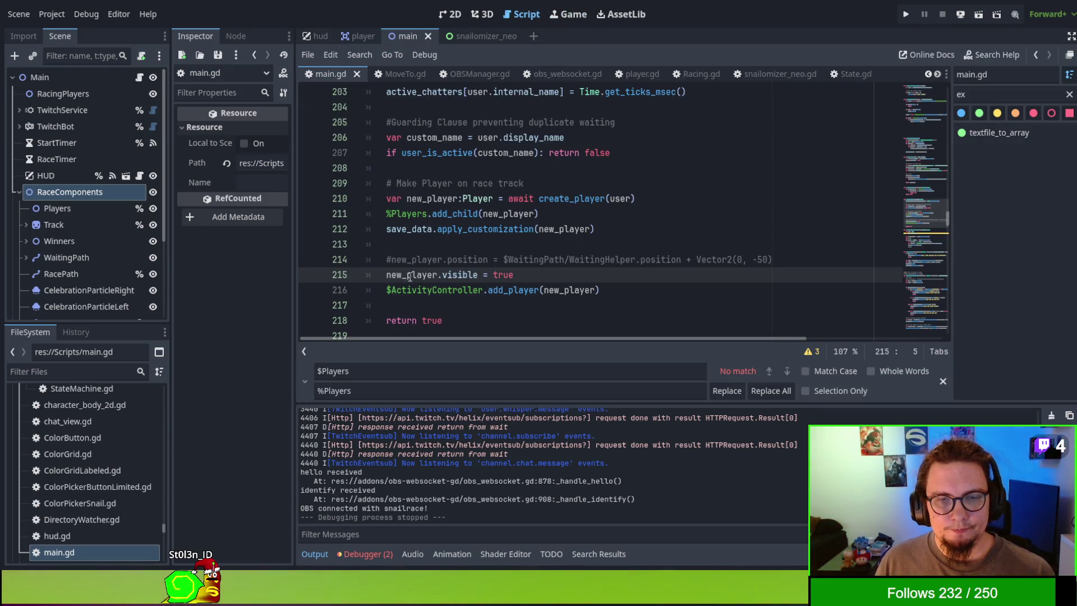
left_click(394, 258)
key("BackSpace")
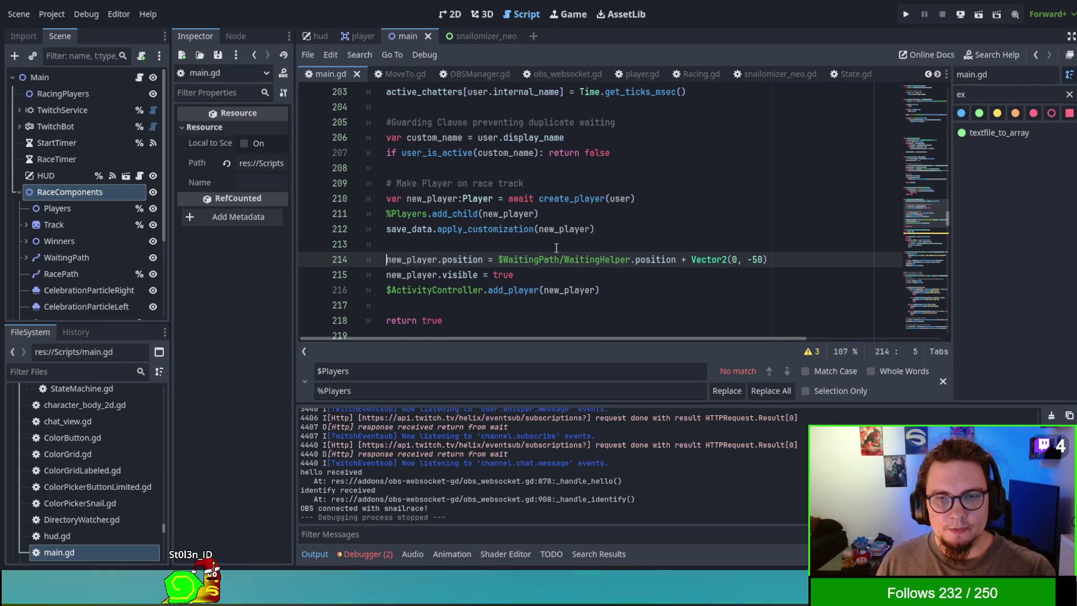
Step: Insert RaceComponents/ into line 214's WaitingPath path, save and run, then start a race
type("Race")
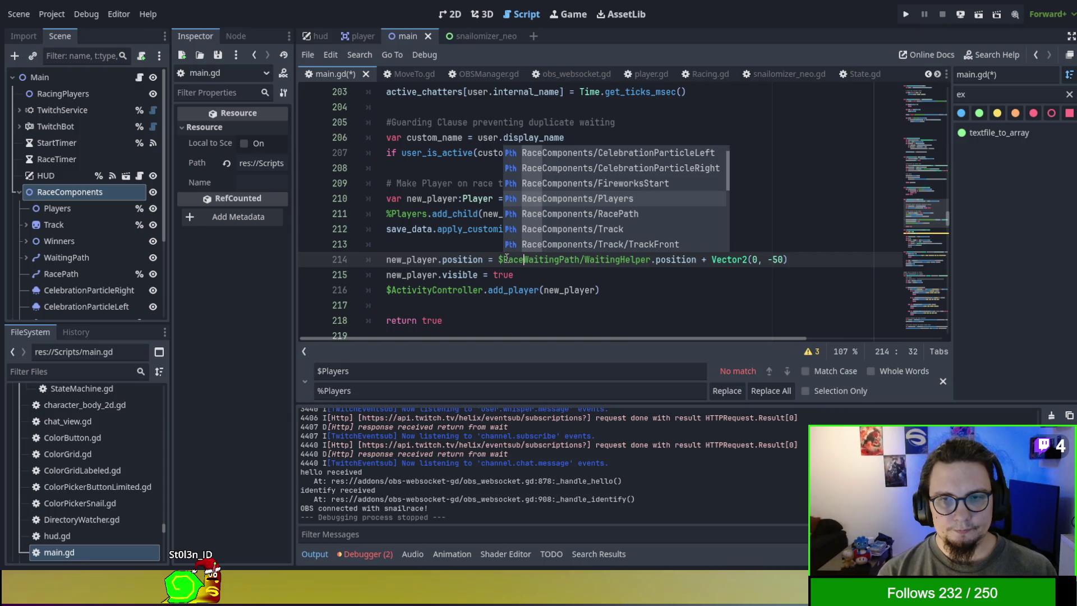
type("Compo")
type("nents/")
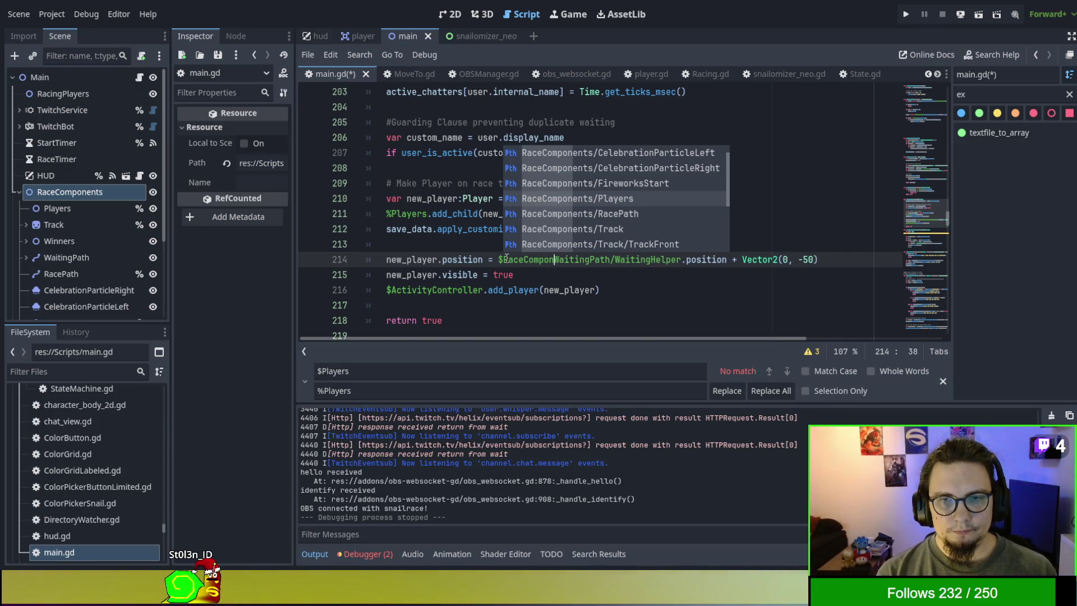
key("F5")
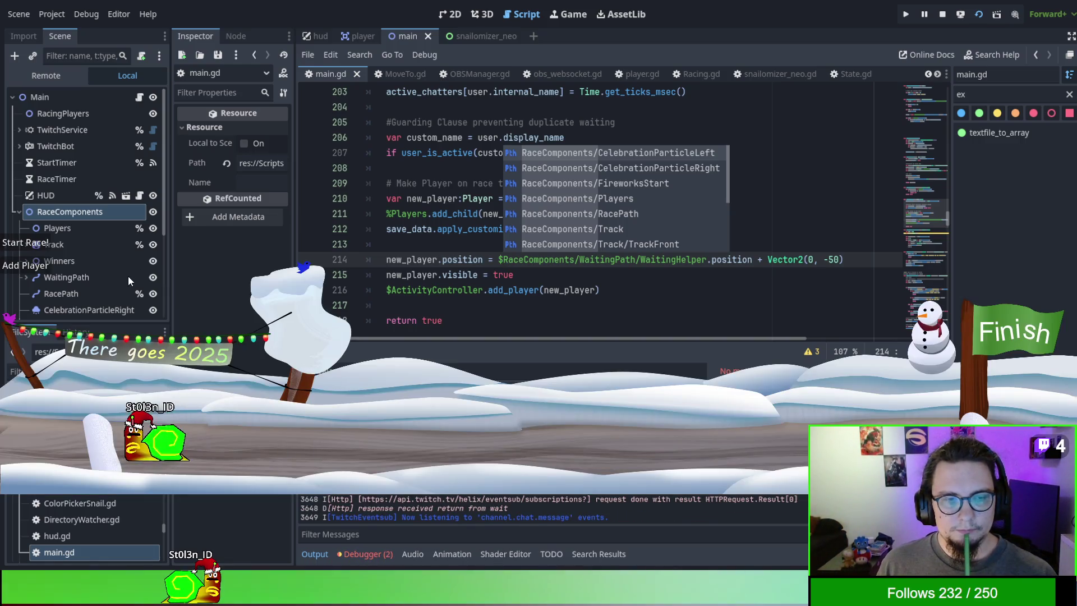
left_click(35, 244)
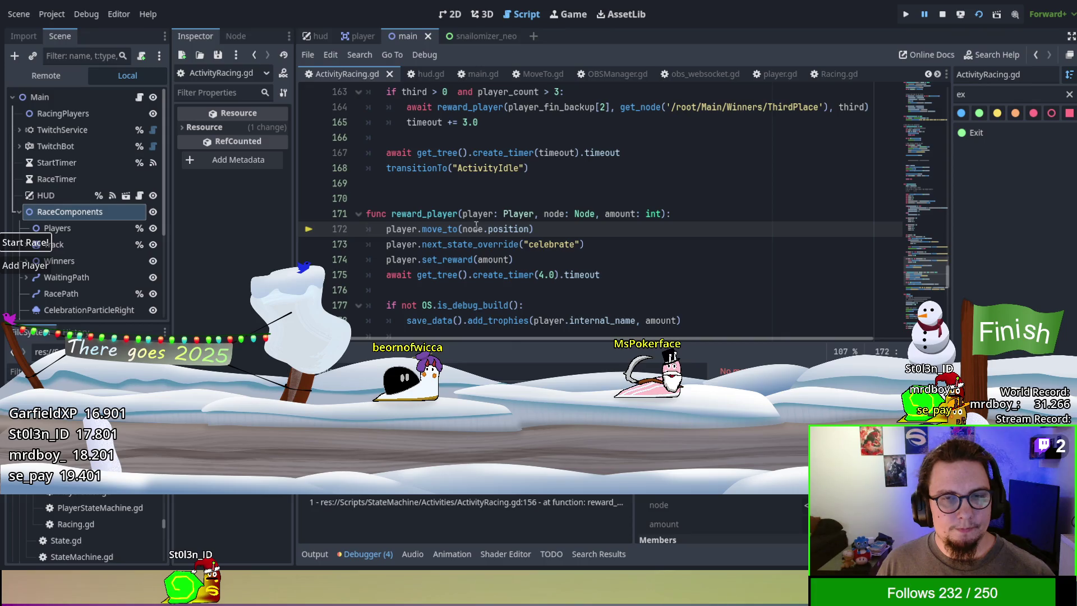
Step: Add RaceComponents to the FirstPlace, SecondPlace and ThirdPlace get_node paths in ActivityRacing.gd
left_click(443, 498)
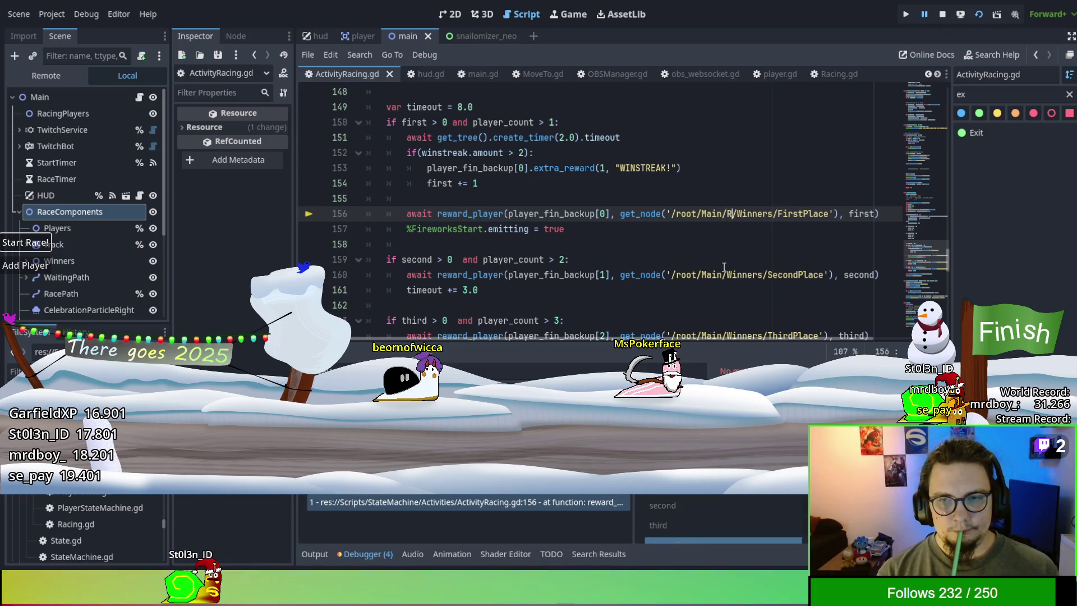
type("aceCompone")
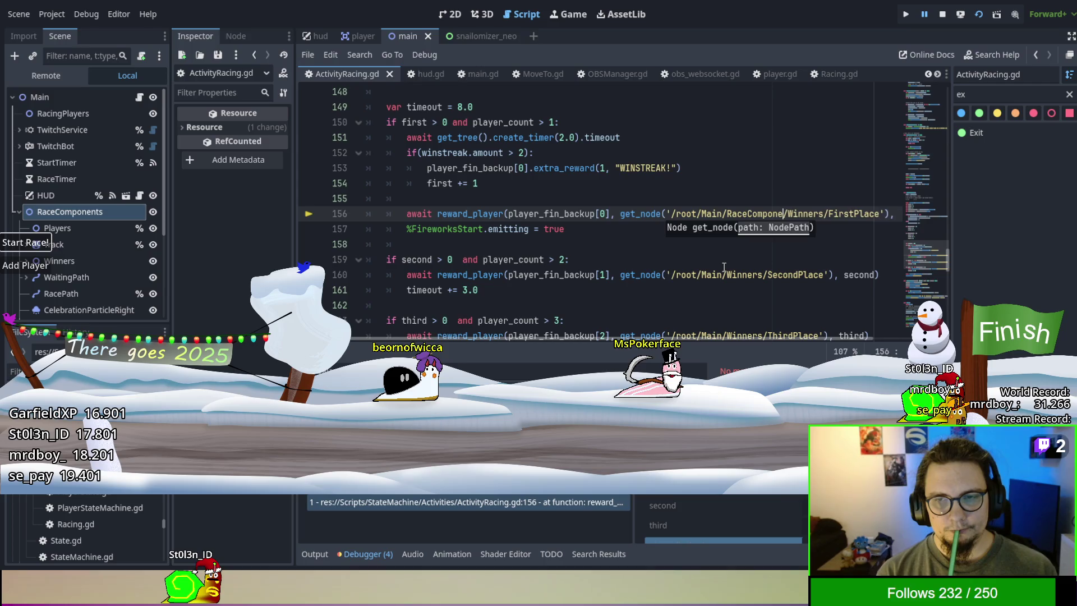
type("nts")
key("ctrl+shift+Left")
key("ctrl+shift+Left")
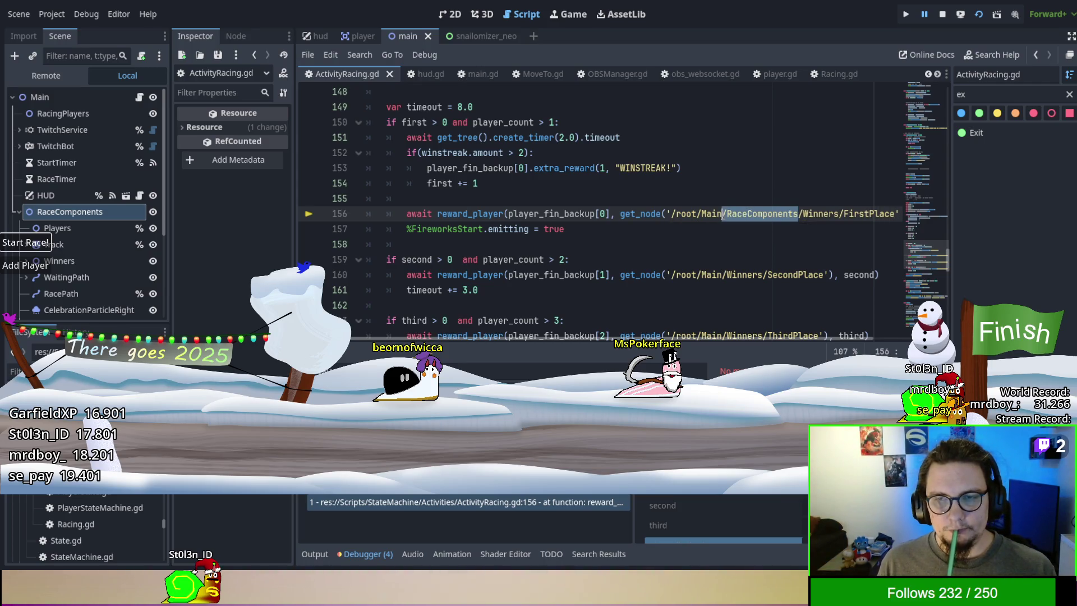
left_click(723, 275)
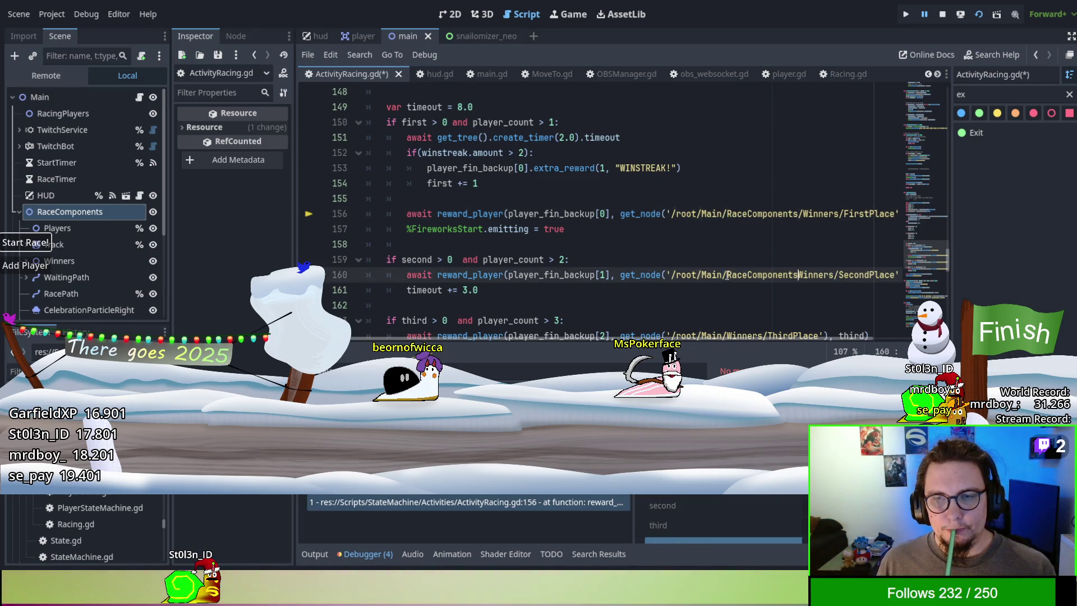
scroll(725, 270, "down", 2)
left_click(723, 246)
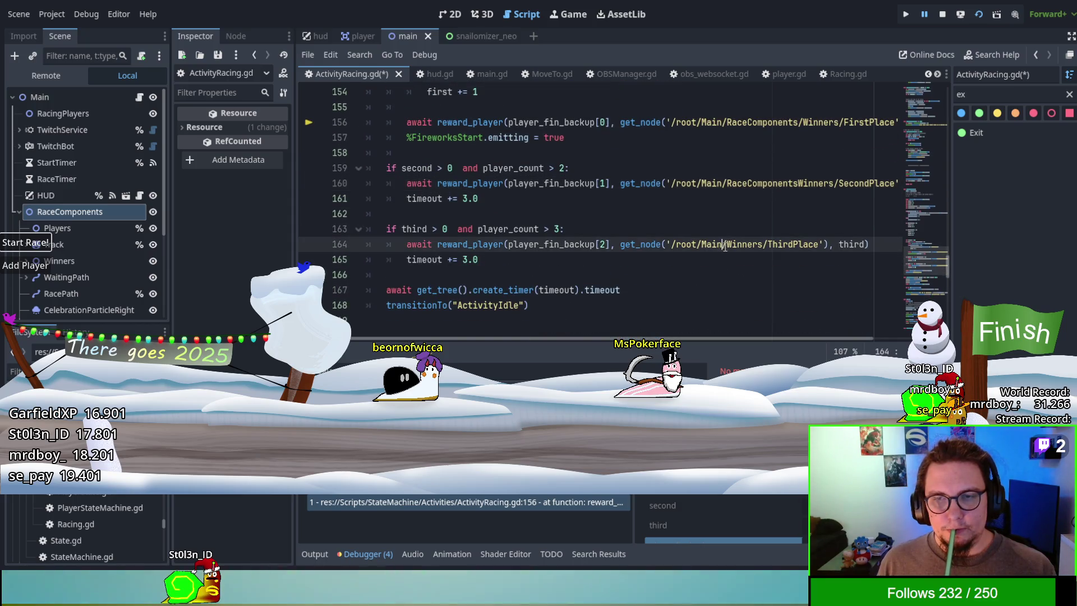
scroll(724, 246, "down", 4)
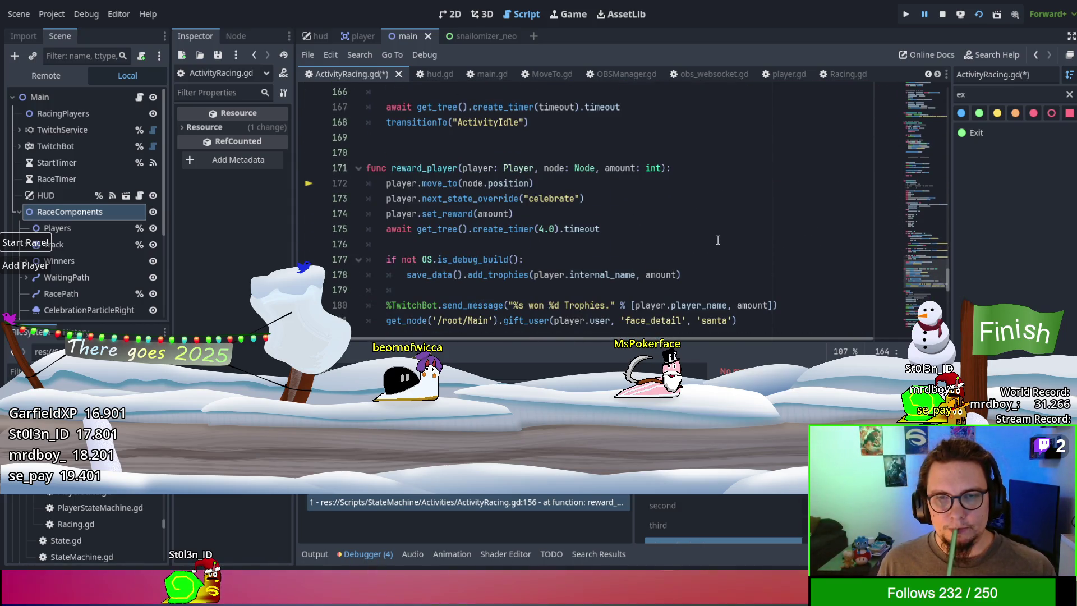
scroll(725, 249, "up", 3)
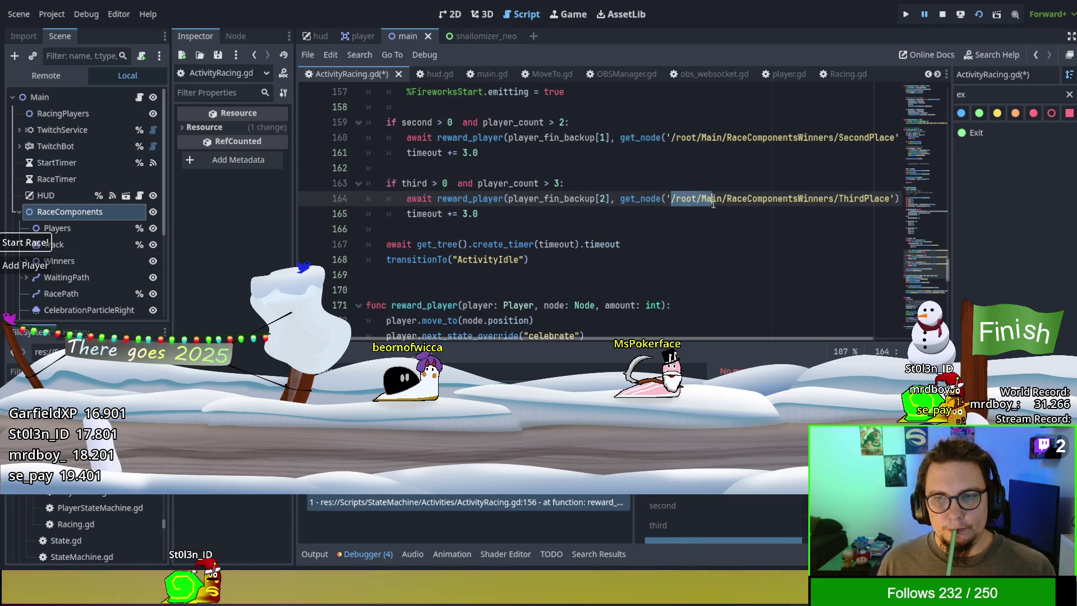
Step: Step through the remaining /root/Main occurrences, then save and relaunch the game
key("Escape")
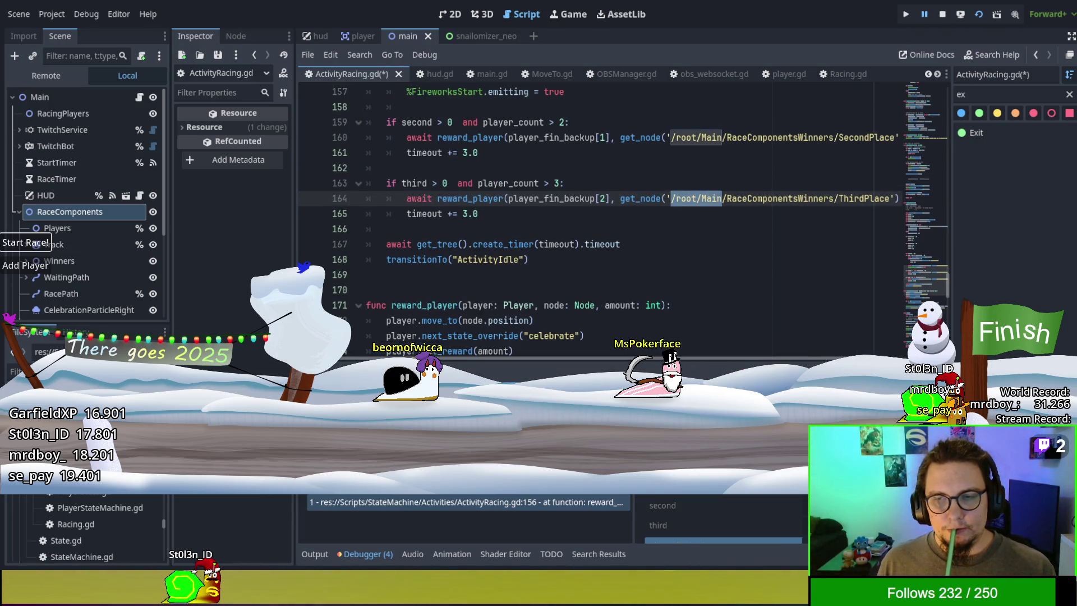
key("F3")
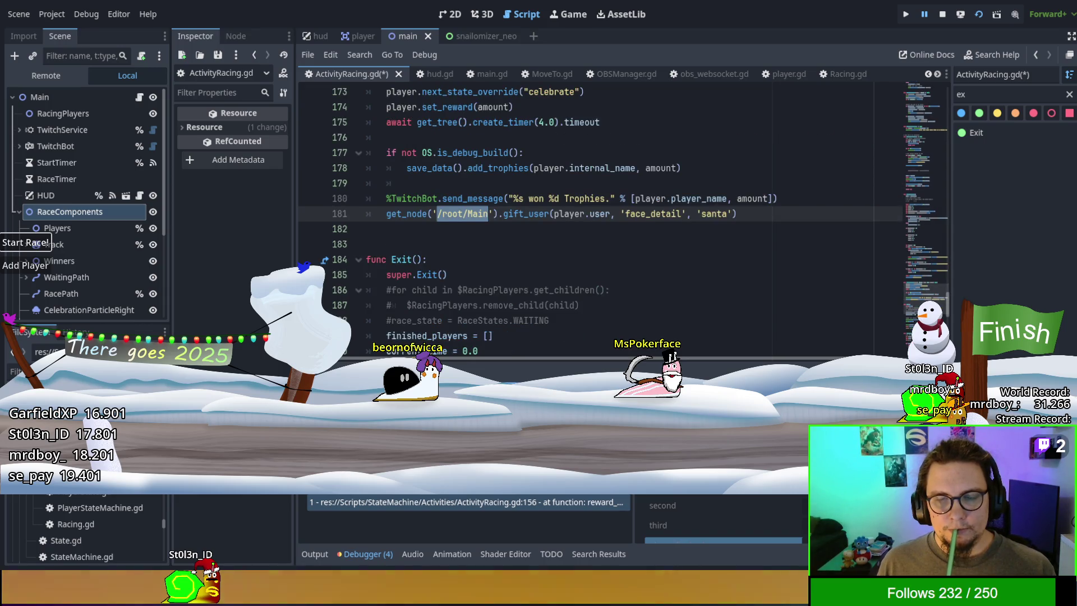
key("F3")
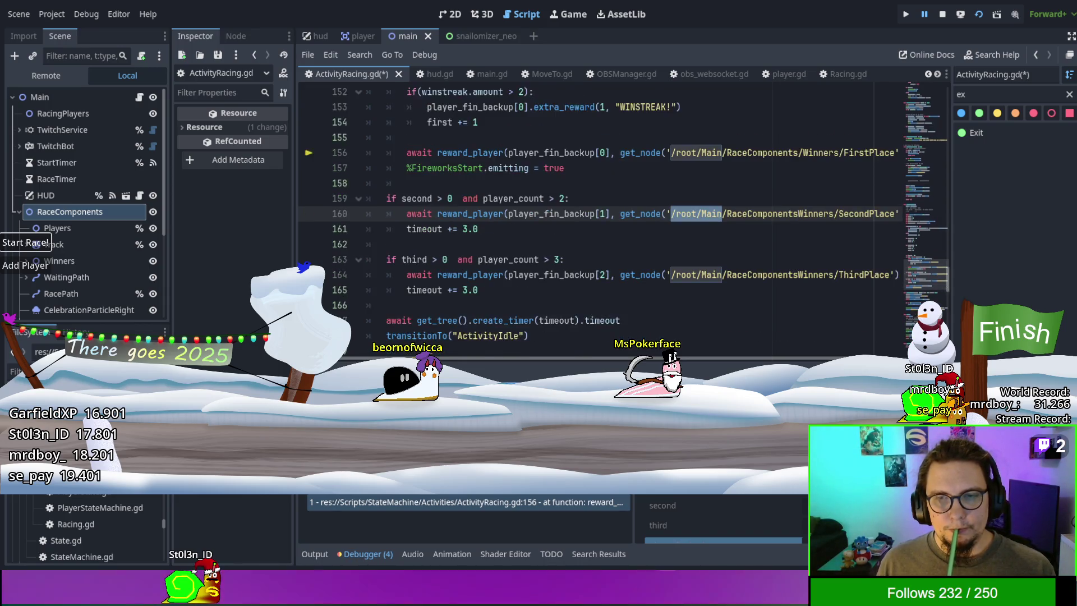
key("F3")
key("F3")
left_click(724, 258)
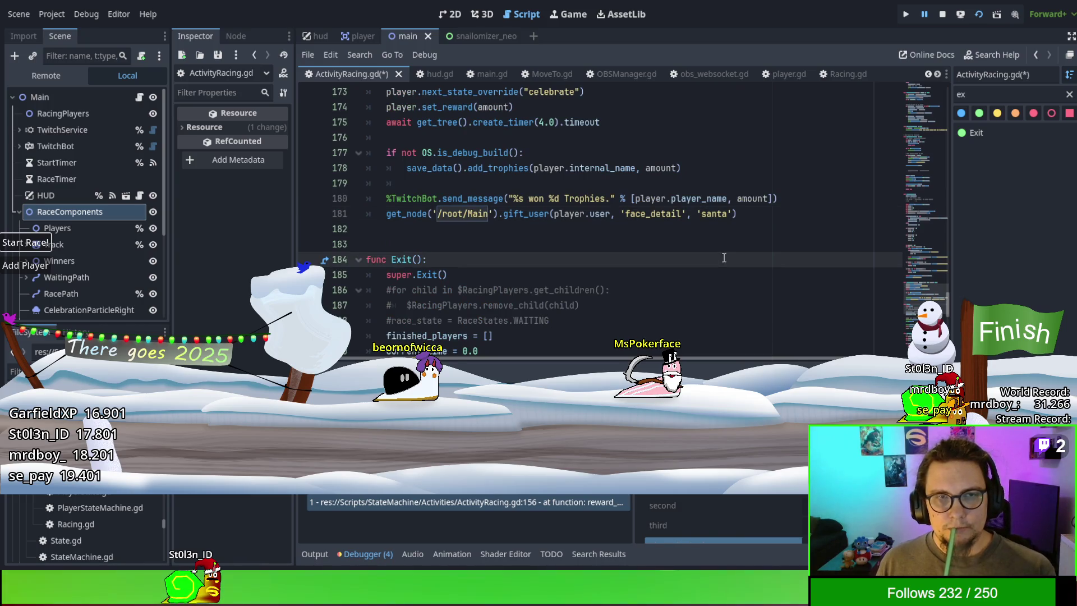
key("F5")
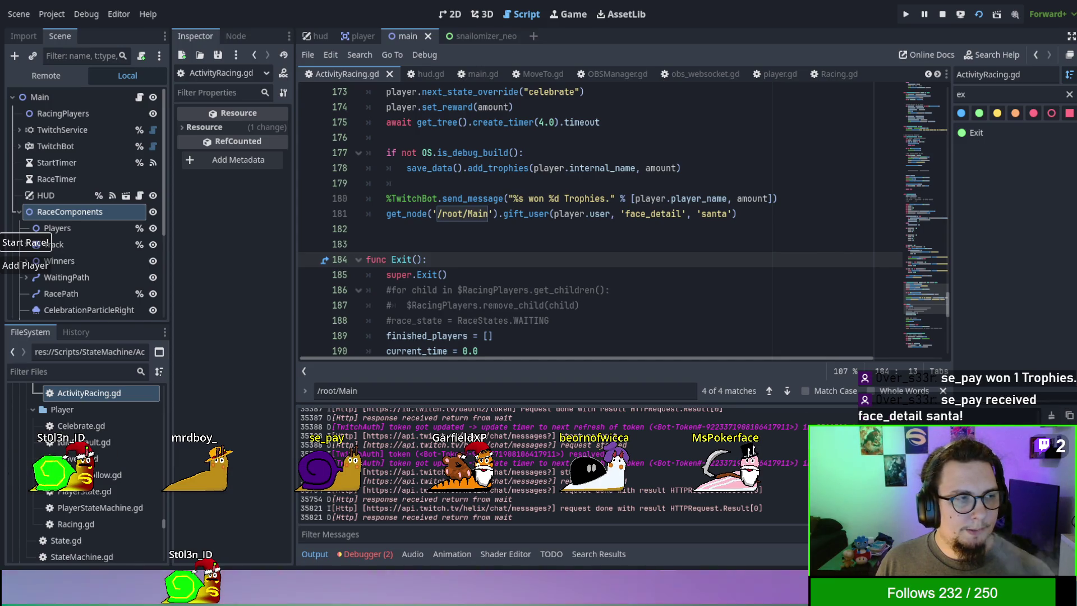
Step: Stop the game and delete the 'await get_tree().create_timer(4.0).timeout' line from Exit()
key("F8")
scroll(508, 276, "down", 1)
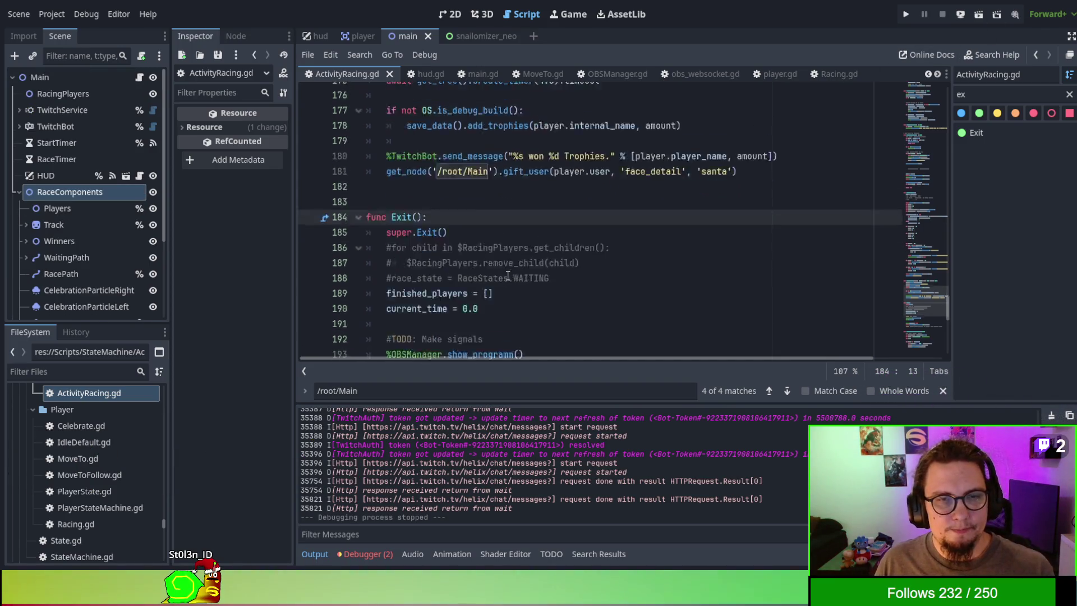
scroll(508, 276, "down", 3)
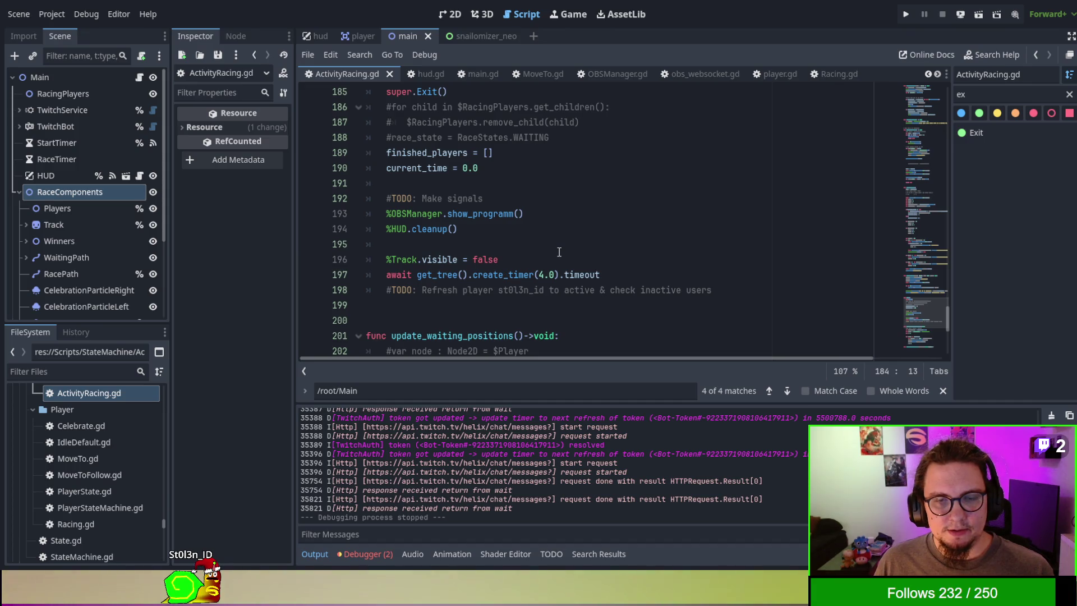
scroll(568, 260, "up", 1)
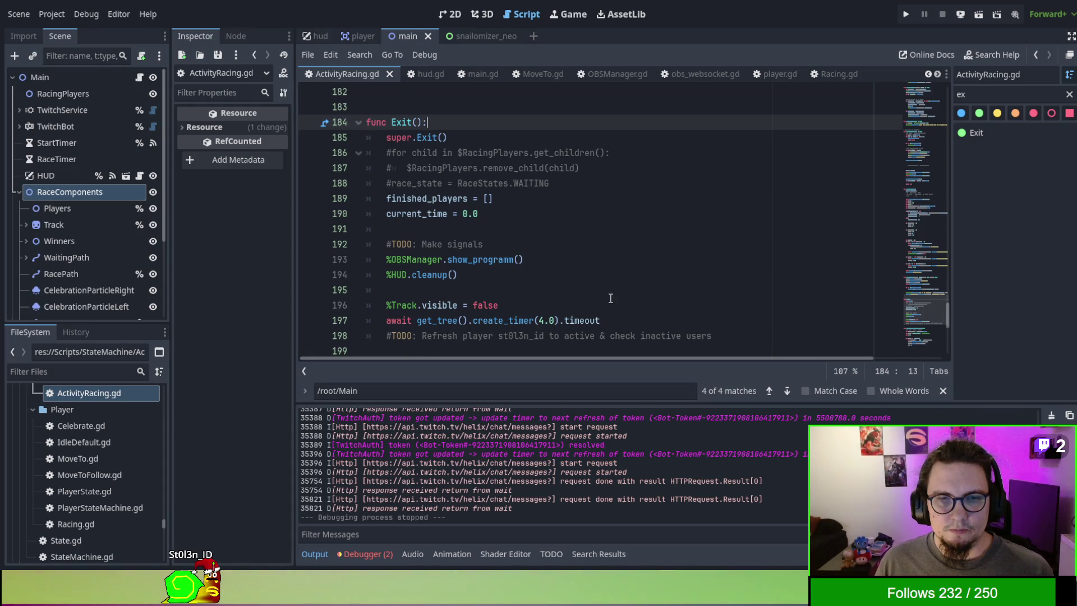
scroll(610, 283, "up", 4)
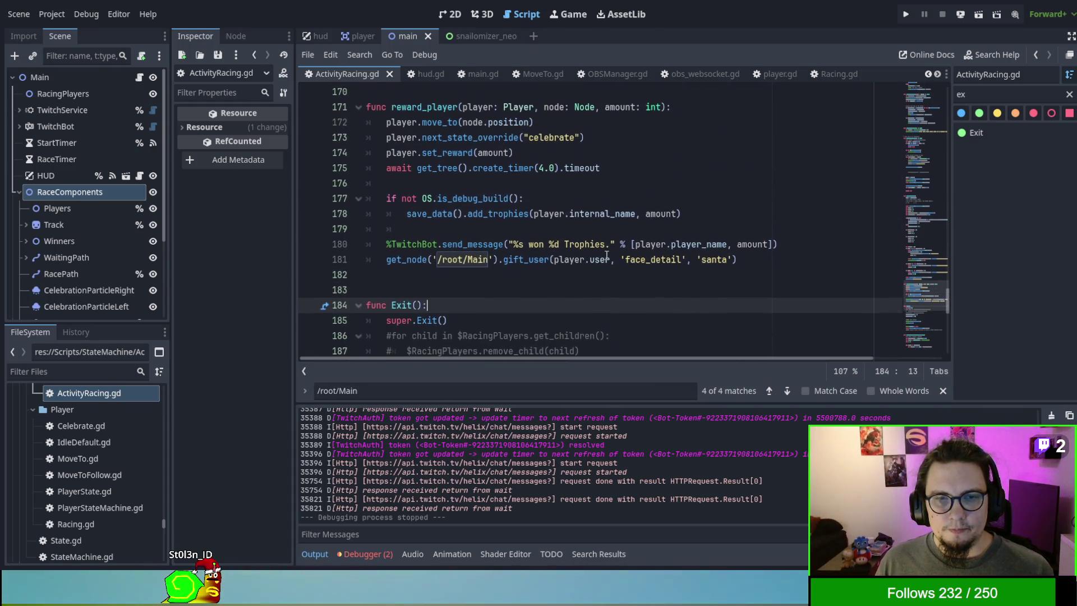
scroll(572, 303, "up", 1)
scroll(570, 297, "down", 1)
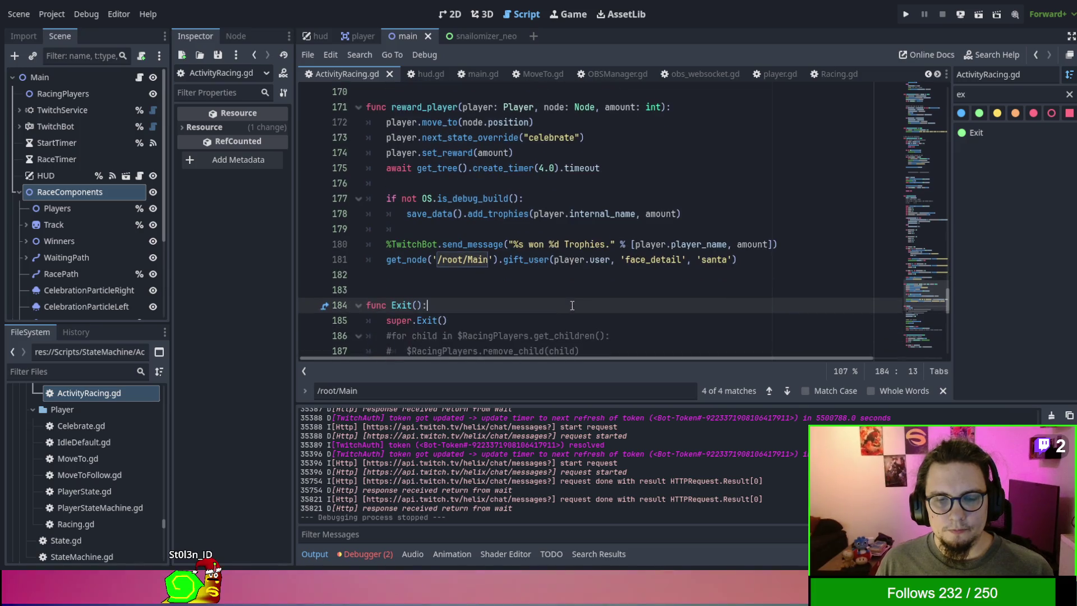
scroll(570, 295, "down", 2)
scroll(567, 285, "down", 3)
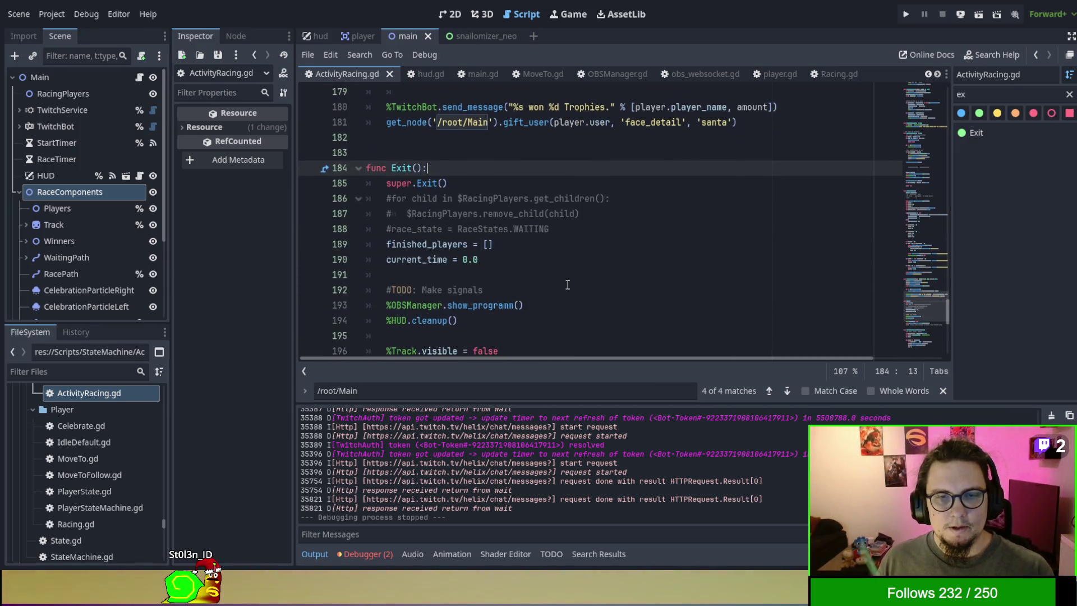
left_click_drag(621, 270, 618, 267)
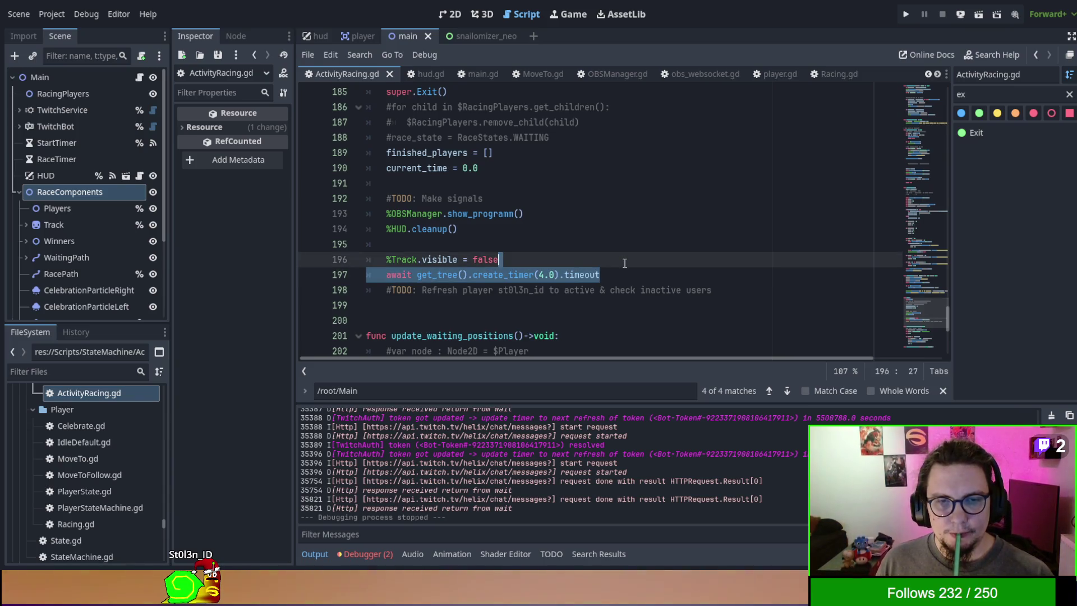
scroll(624, 263, "up", 2)
scroll(624, 263, "down", 1)
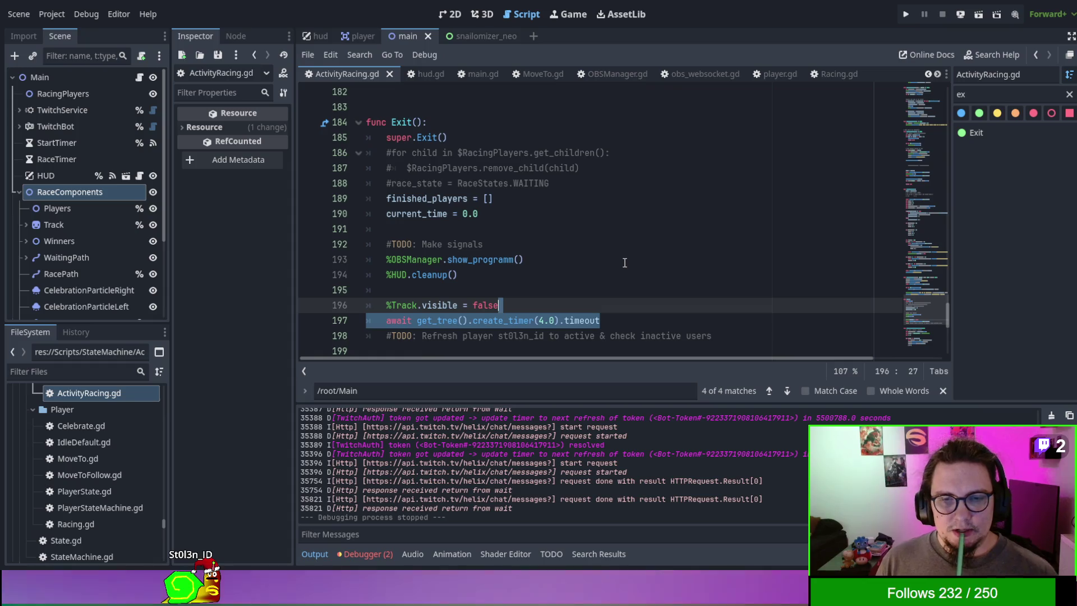
key("BackSpace")
scroll(624, 262, "up", 1)
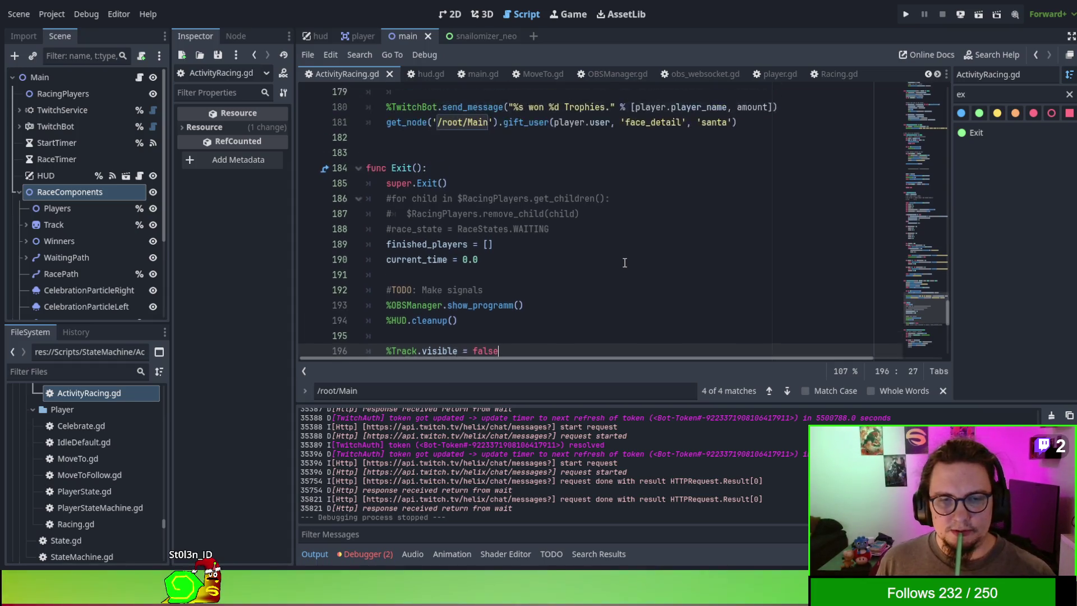
scroll(625, 263, "up", 3)
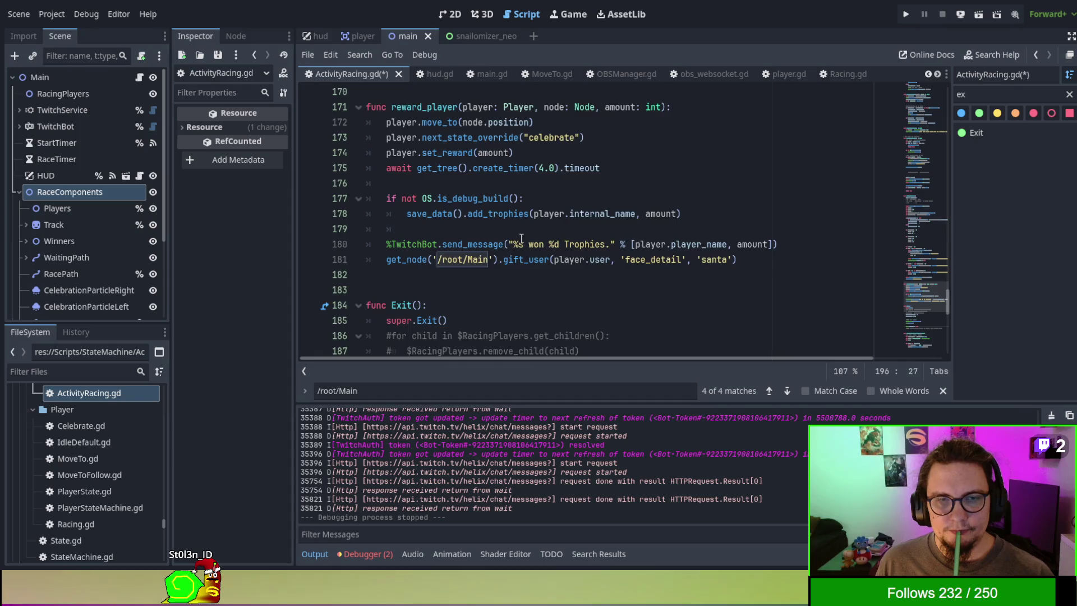
Step: Look over the race's final create_timer wait, then bring up ActivityController.gd
scroll(521, 239, "up", 5)
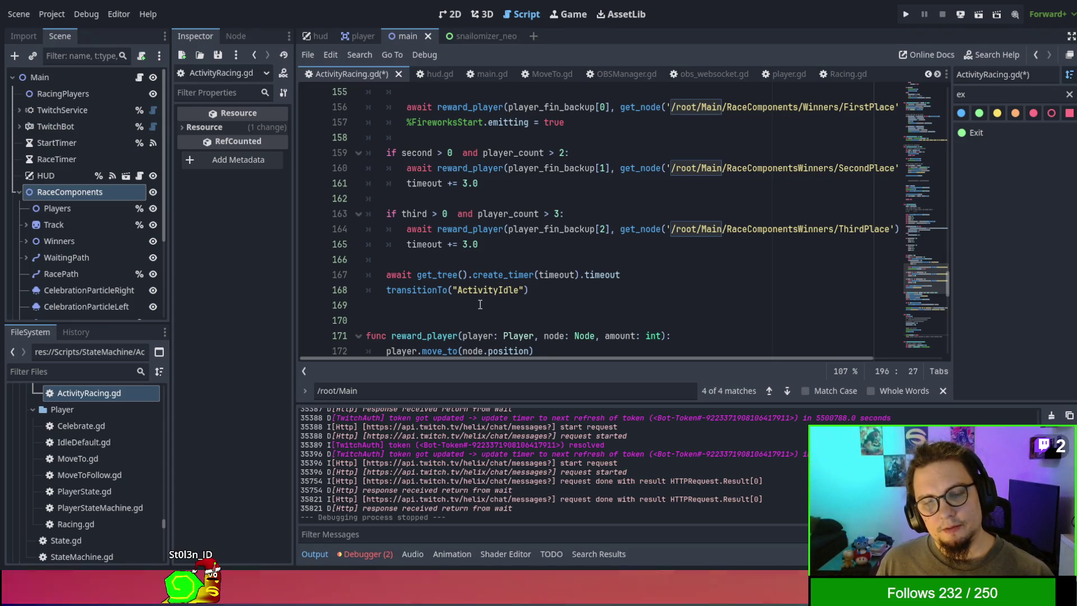
double_click(504, 275)
scroll(490, 269, "up", 1)
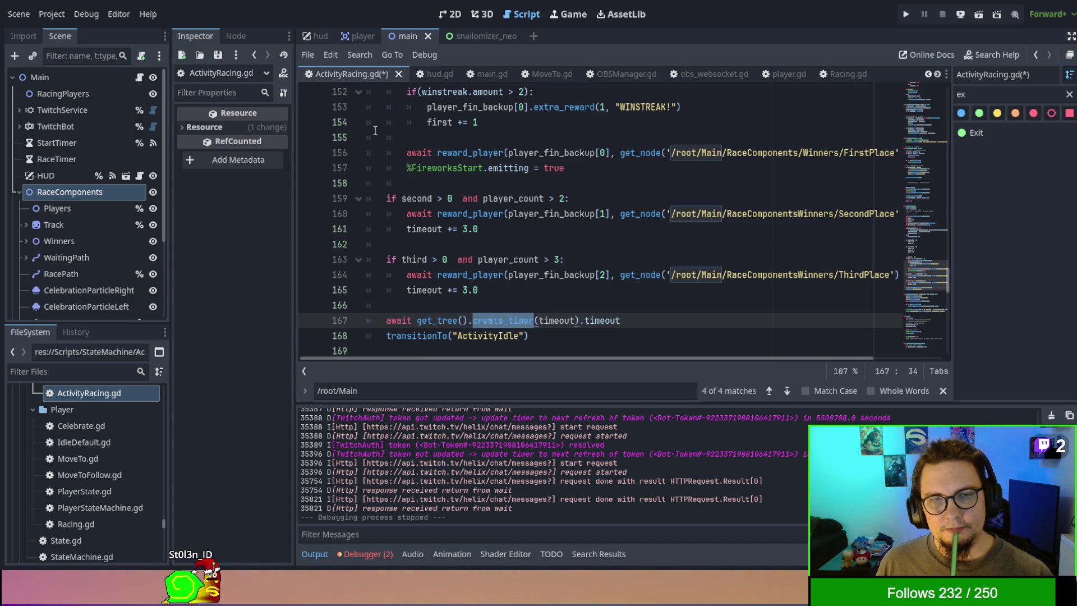
scroll(343, 68, "up", 3)
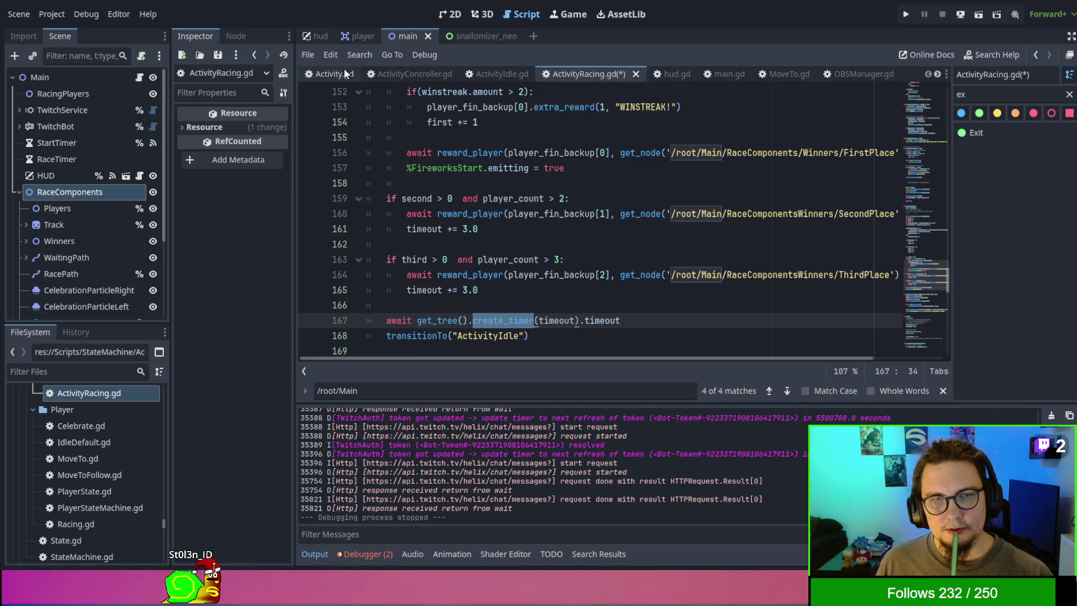
left_click(427, 74)
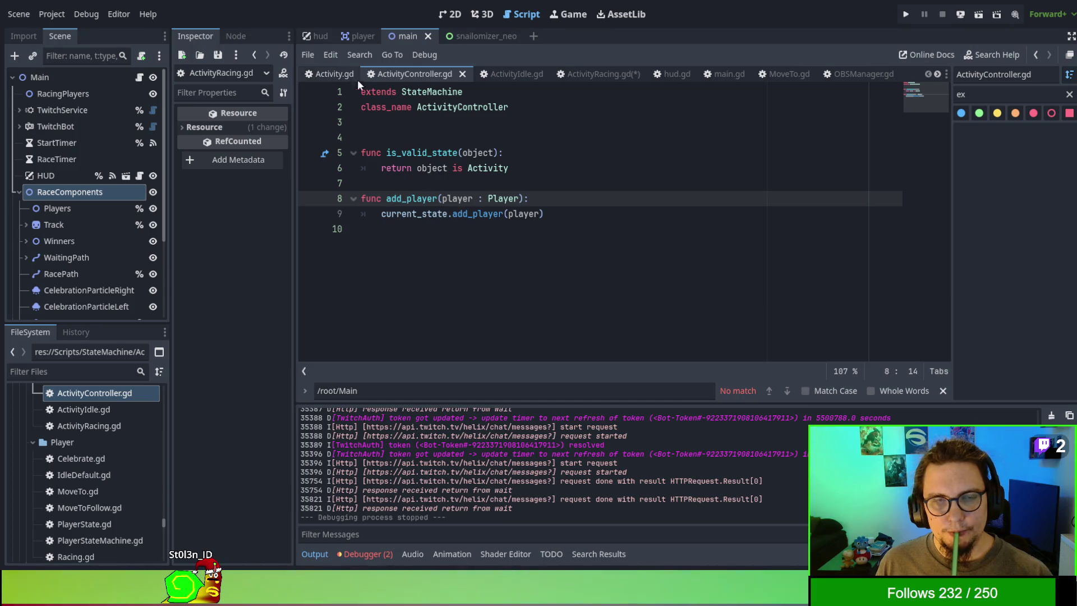
Step: Inspect the activity_update call in Activity.gd's Update(), then go back to ActivityRacing.gd
left_click(333, 75)
scroll(469, 230, "up", 6)
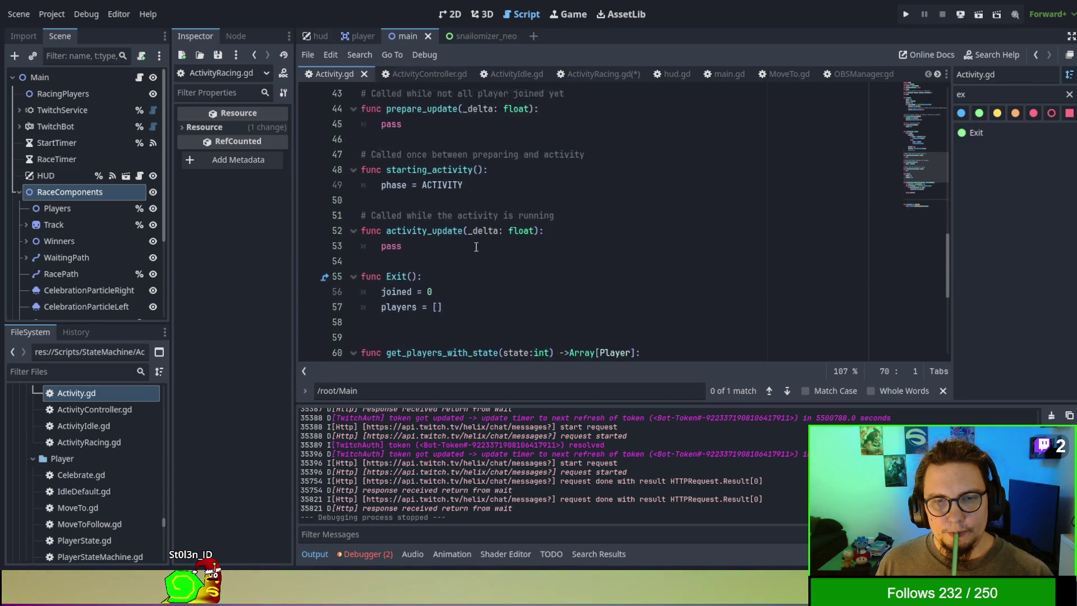
scroll(476, 247, "up", 3)
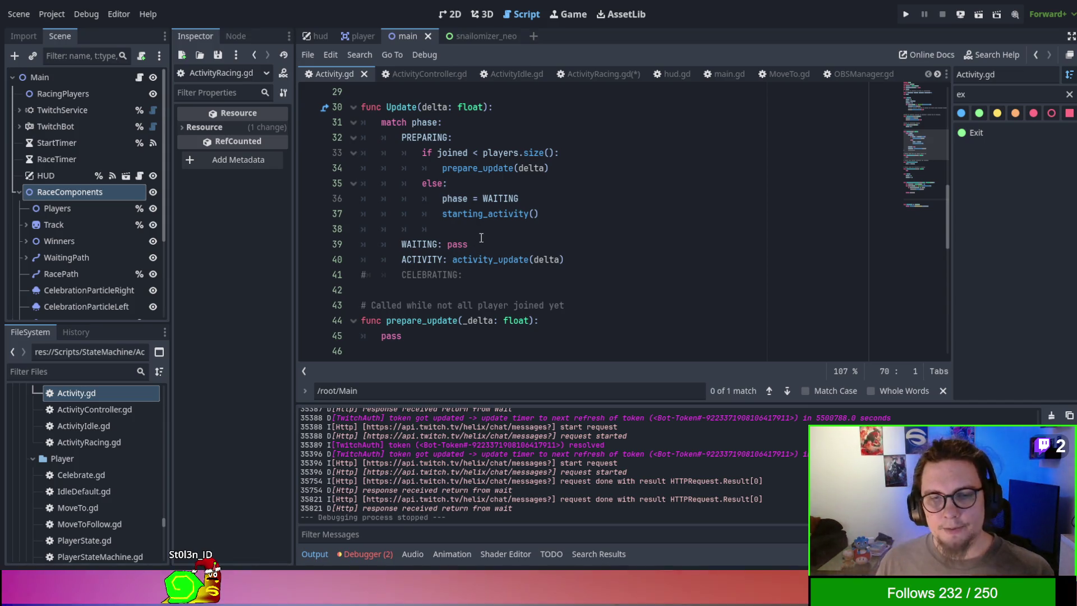
double_click(492, 257)
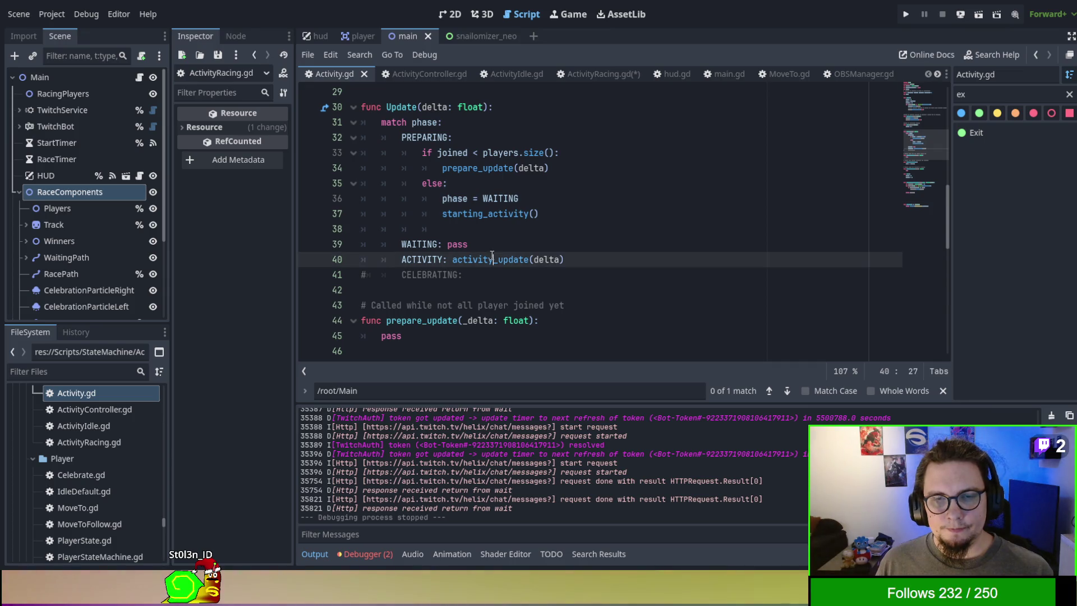
scroll(491, 255, "down", 1)
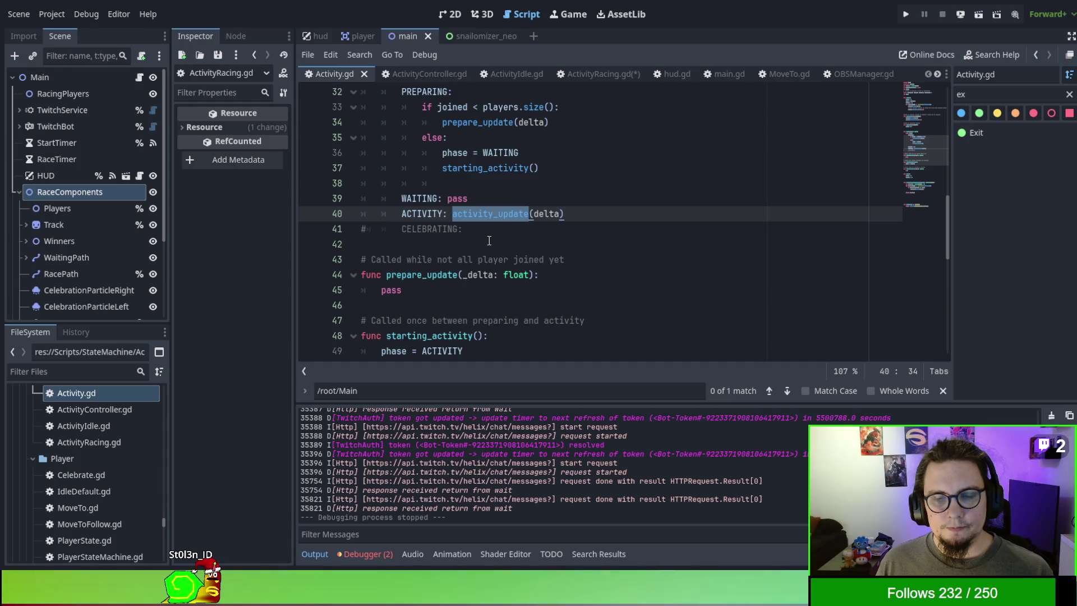
scroll(490, 240, "up", 5)
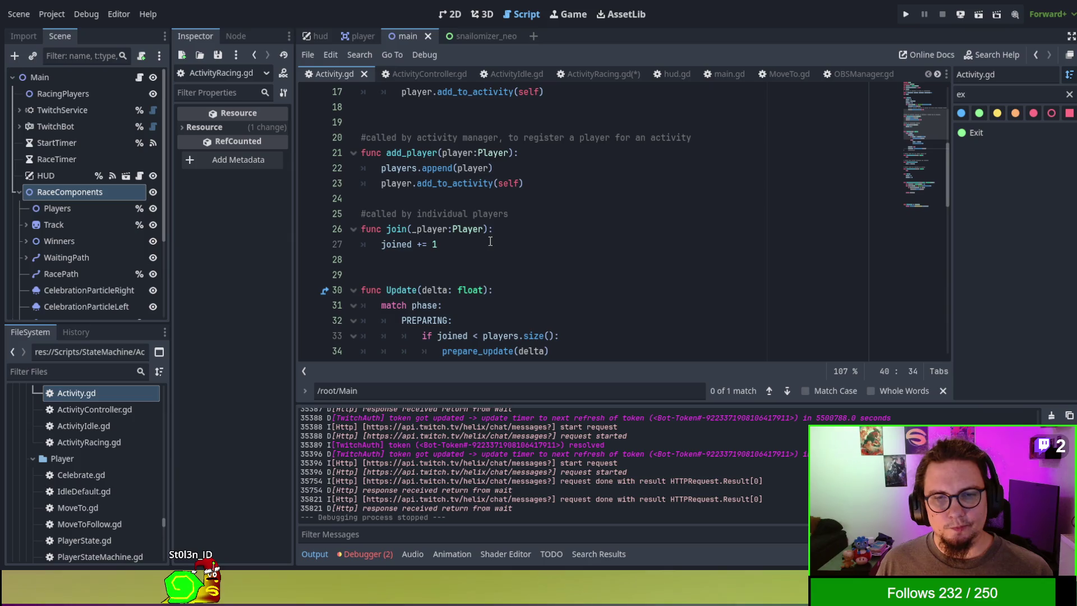
scroll(490, 241, "down", 4)
scroll(491, 241, "down", 2)
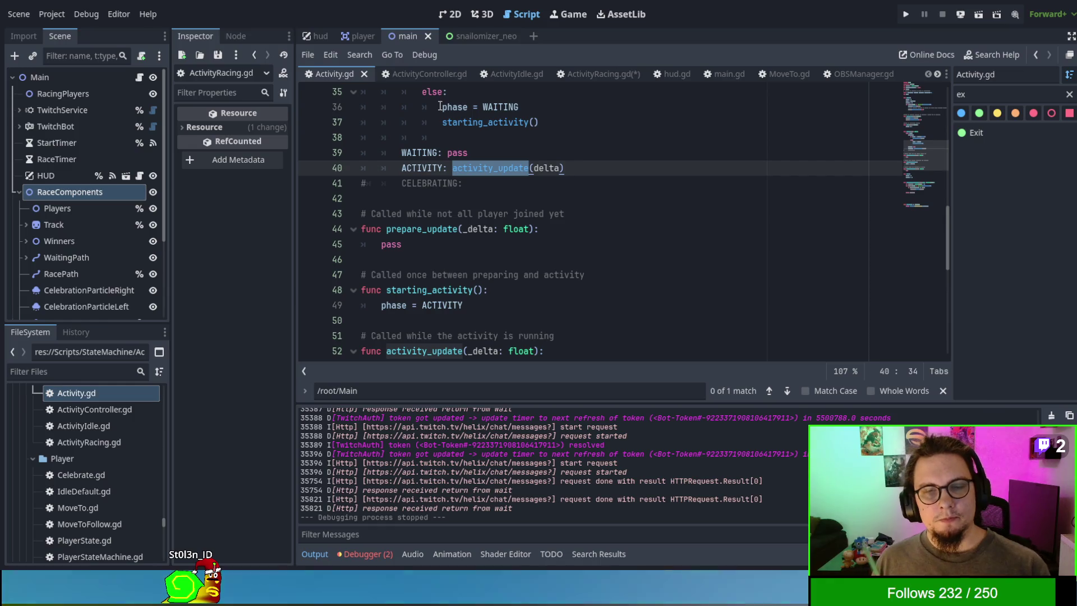
left_click(574, 73)
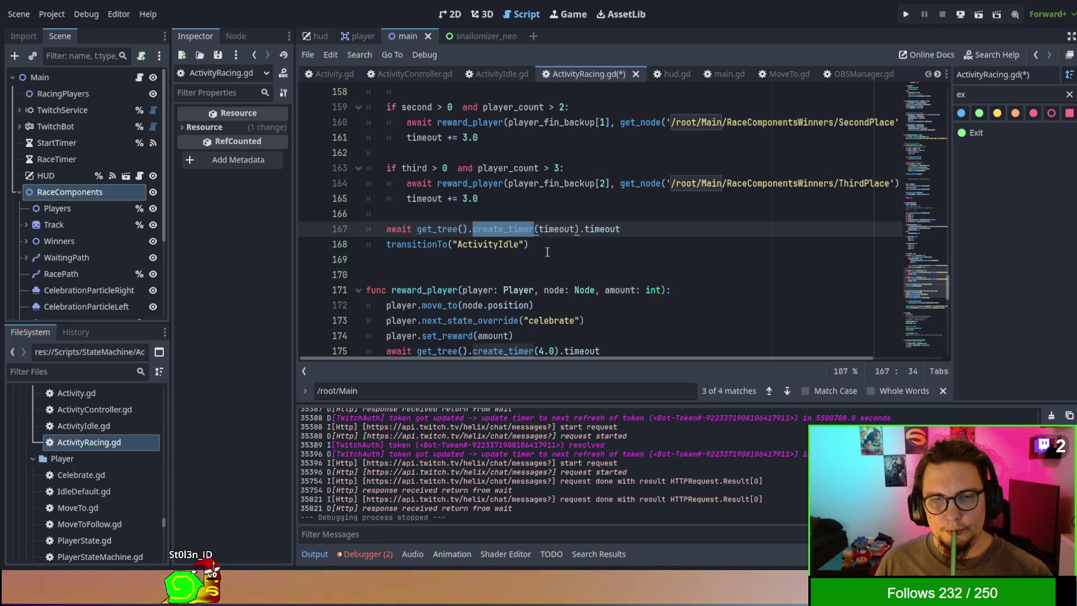
scroll(547, 252, "up", 5)
scroll(547, 252, "down", 5)
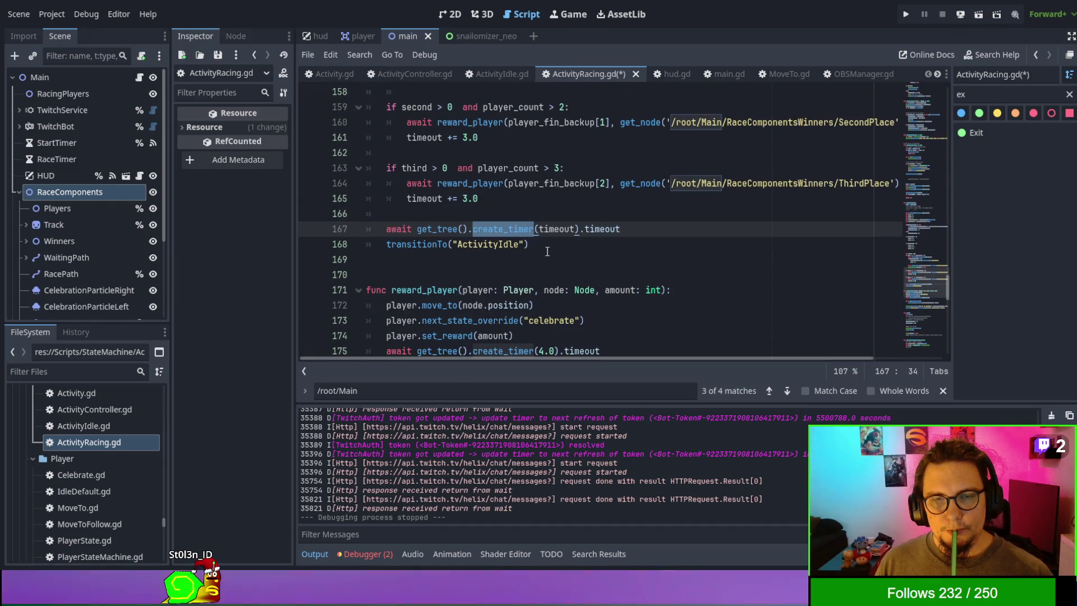
scroll(547, 252, "down", 3)
scroll(547, 252, "up", 2)
double_click(492, 199)
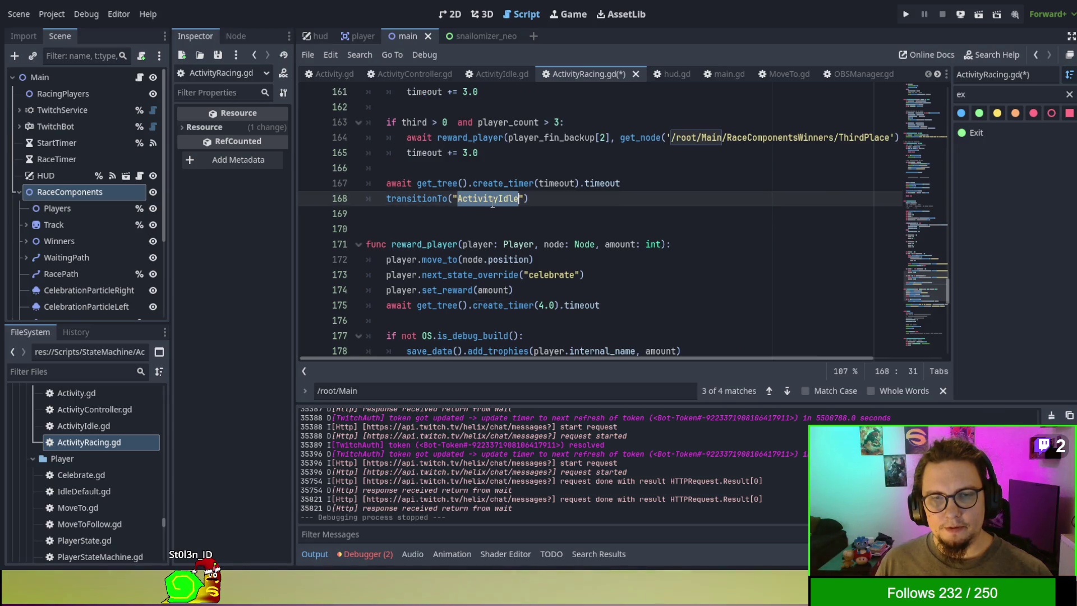
scroll(494, 205, "down", 3)
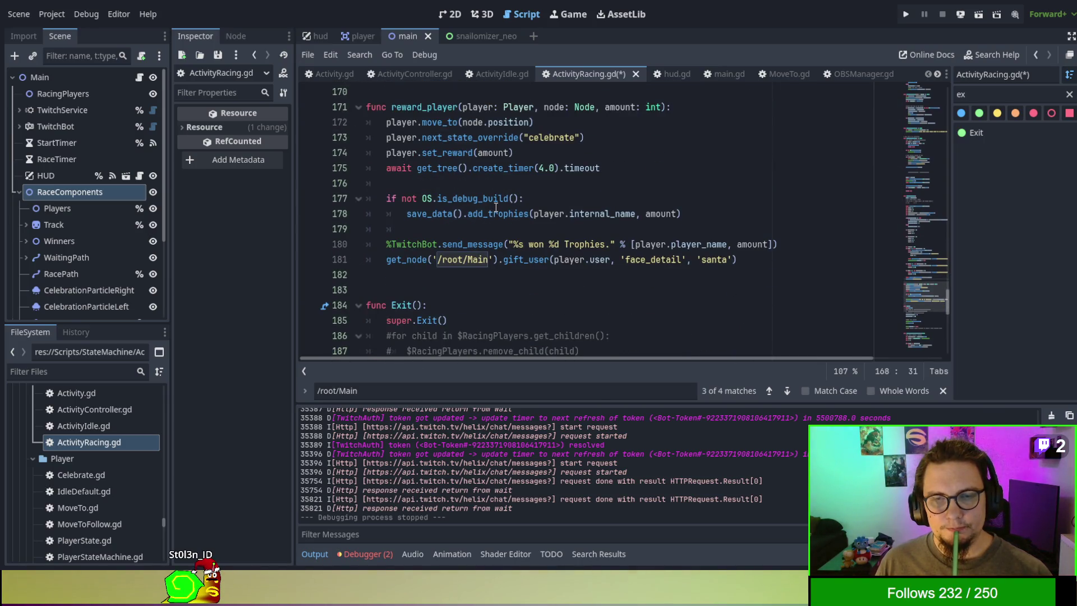
scroll(496, 207, "up", 3)
scroll(514, 251, "down", 6)
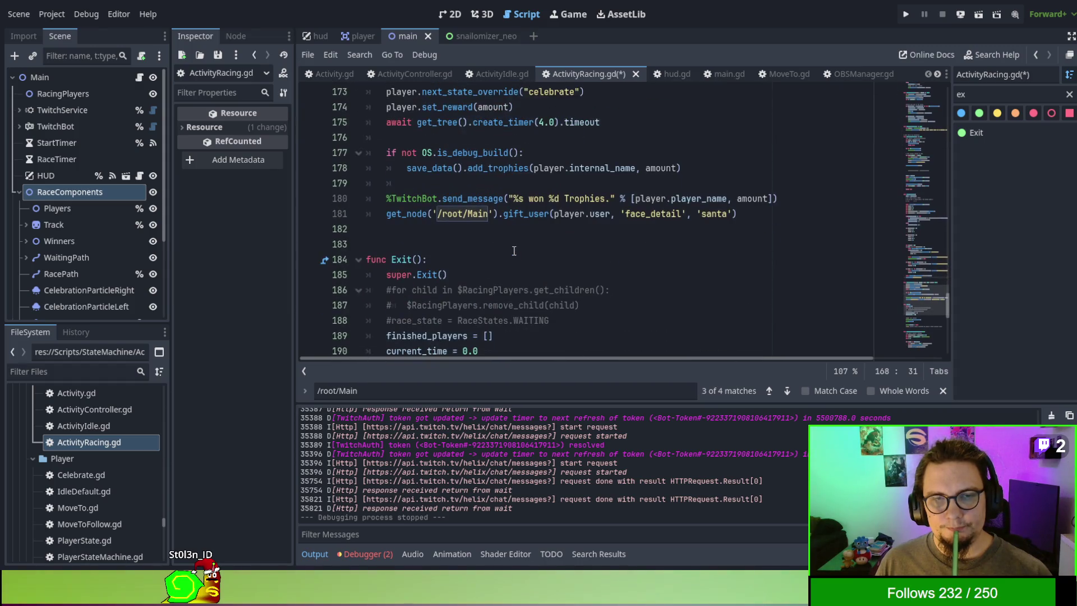
scroll(514, 251, "down", 2)
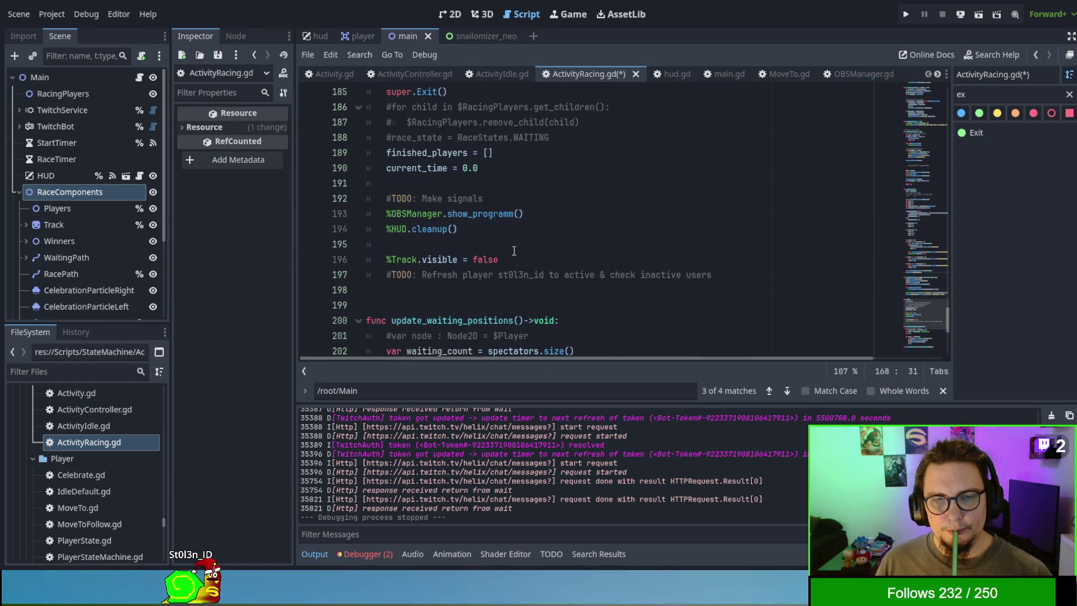
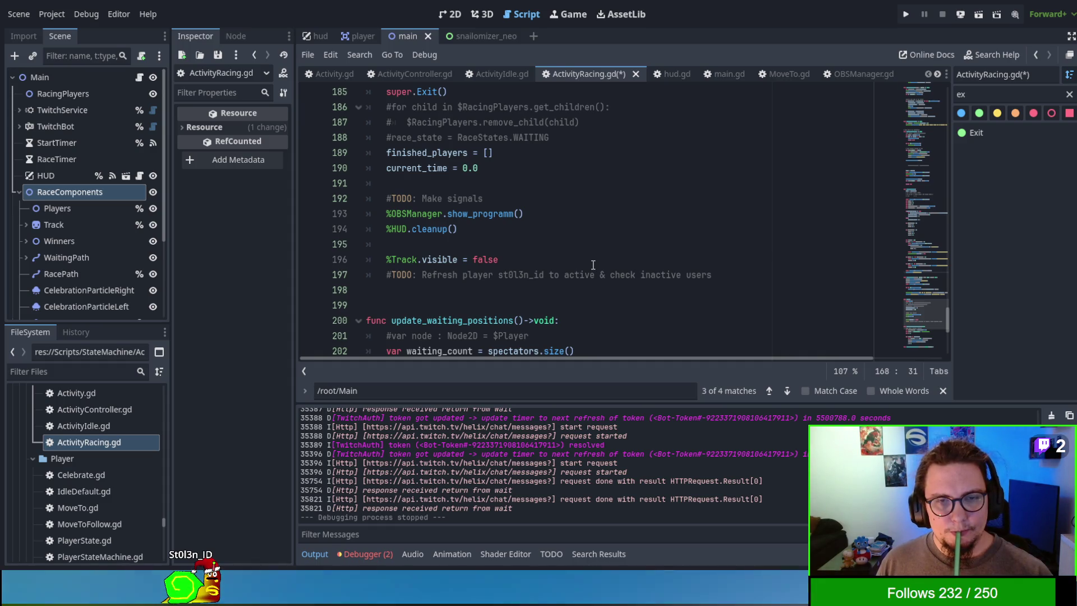
Step: Select the Track sprite in the 2D view and frame the whole snowy track and Finish flag
scroll(590, 265, "up", 1)
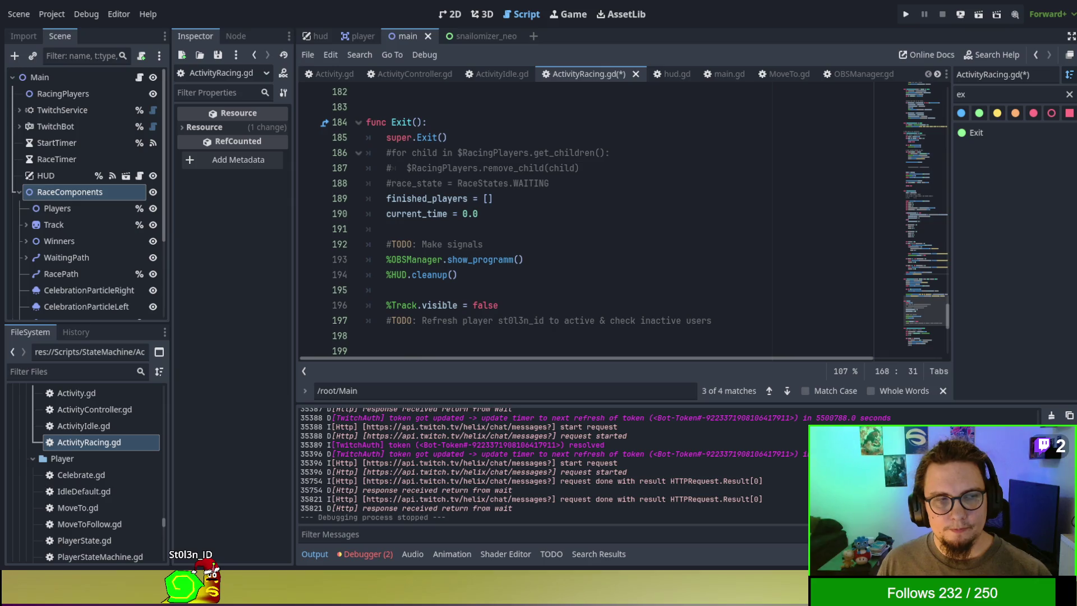
left_click(450, 14)
left_click(474, 257)
scroll(402, 268, "down", 2)
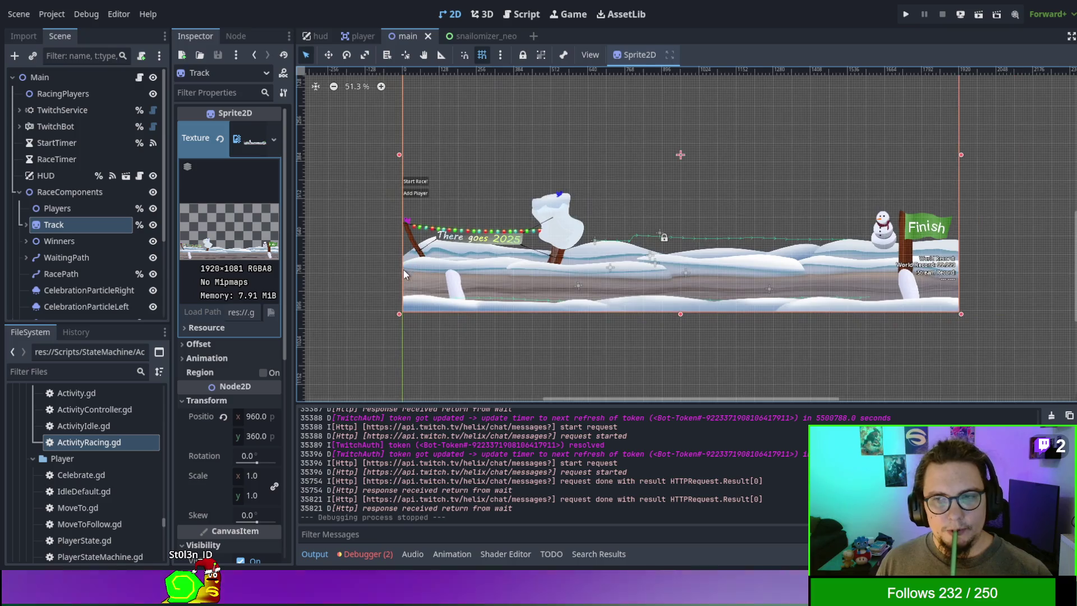
scroll(385, 281, "up", 1)
scroll(386, 331, "right", 5)
mouse_move(386, 330)
left_mouse_down()
mouse_move(661, 247)
mouse_move(675, 281)
mouse_move(609, 261)
left_mouse_up()
scroll(608, 262, "down", 1)
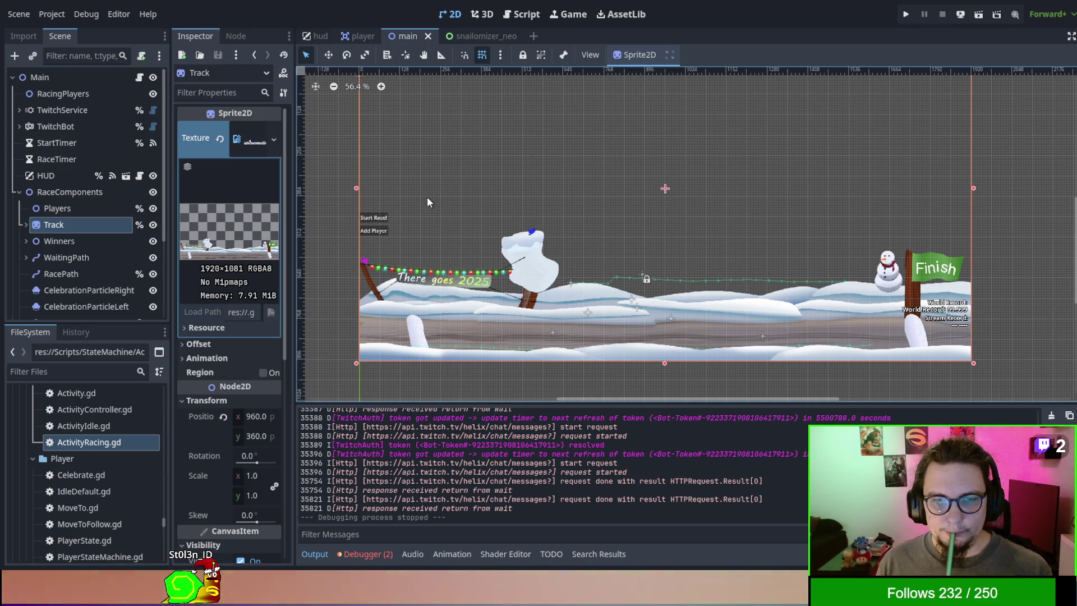
Step: Flip to the player scene and back to main, then go to the script editor
left_click(362, 34)
left_click(415, 37)
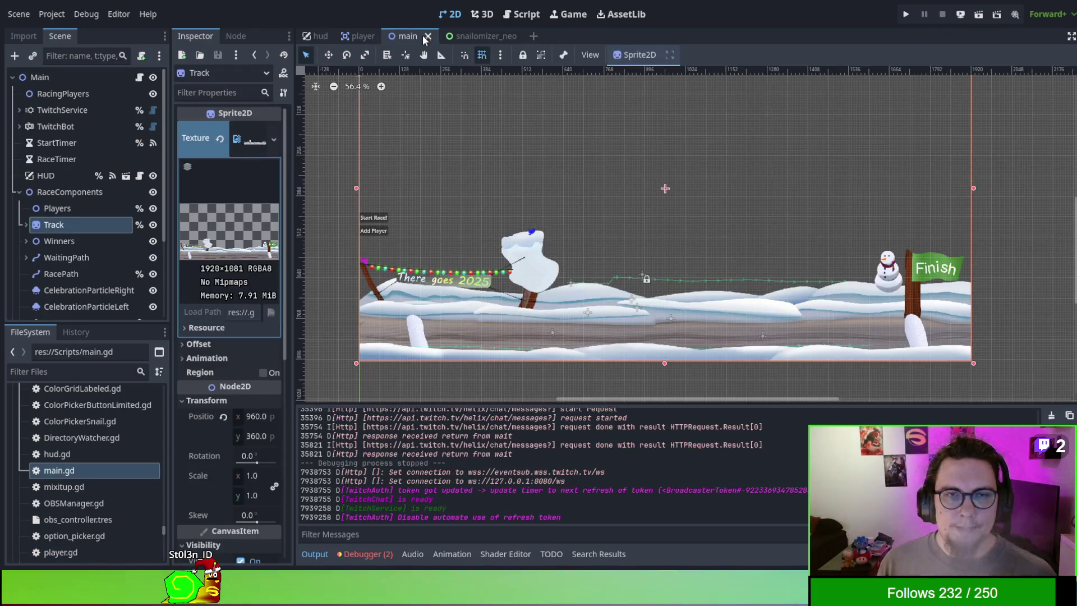
left_click(520, 15)
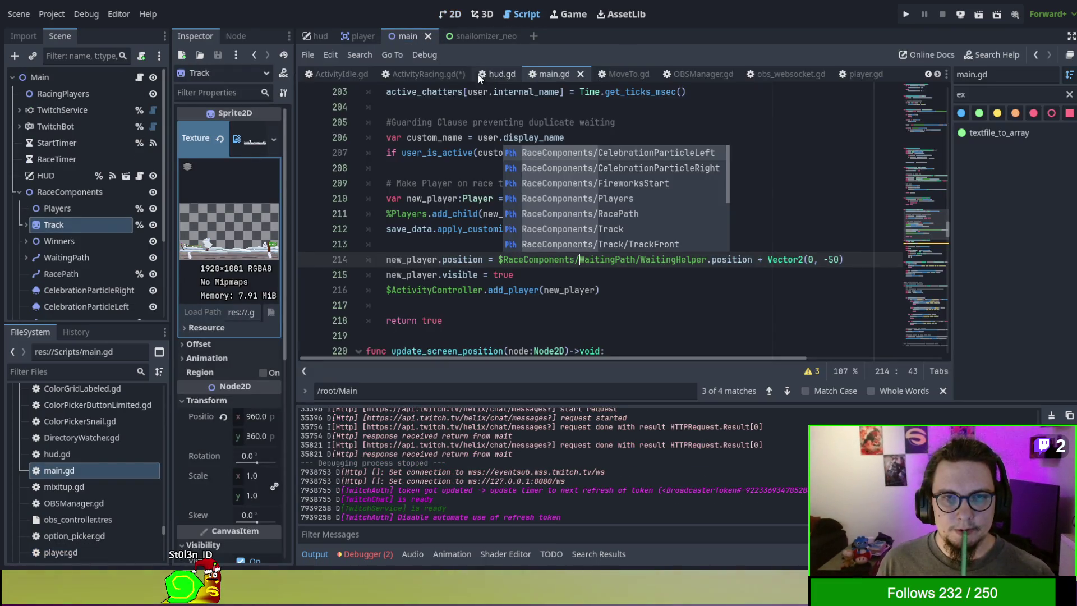
Step: In ActivityRacing.gd, scroll to starting_activity() and place the cursor after update_race_positions(racers)
left_click(428, 74)
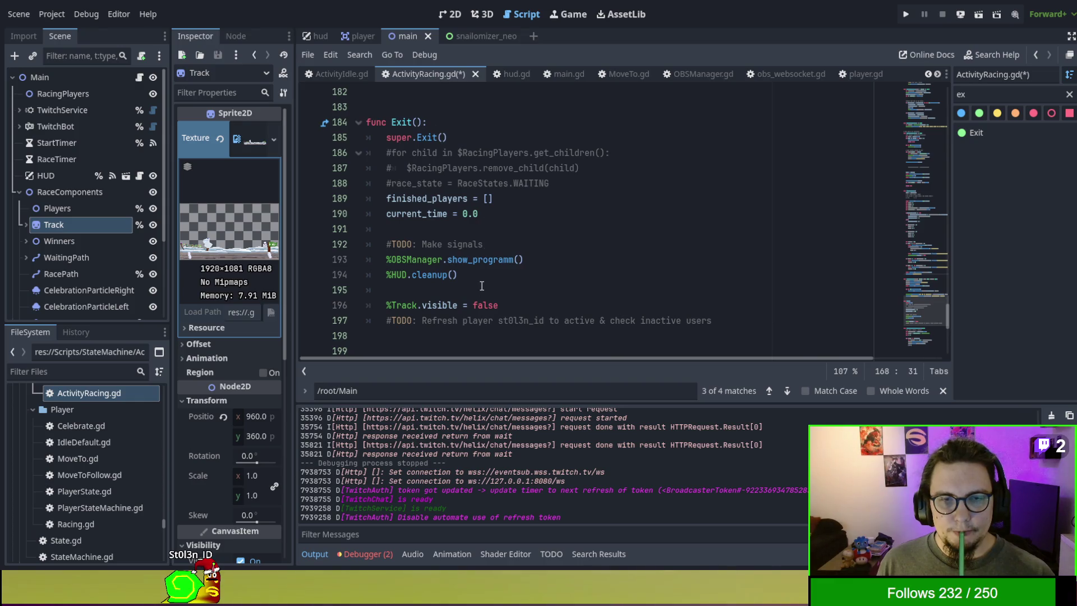
scroll(486, 294, "up", 13)
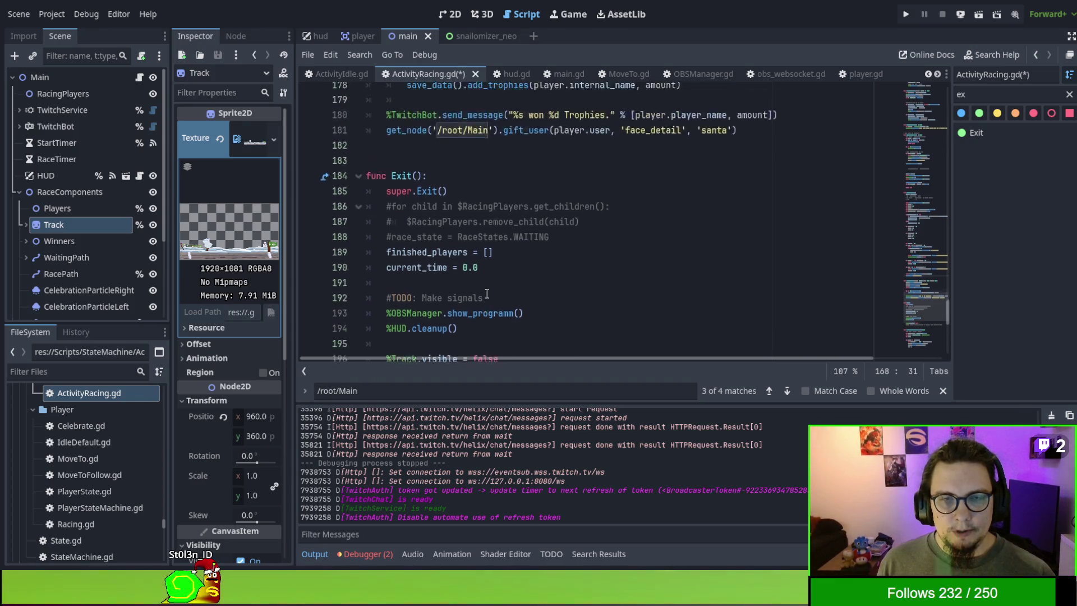
scroll(484, 272, "up", 8)
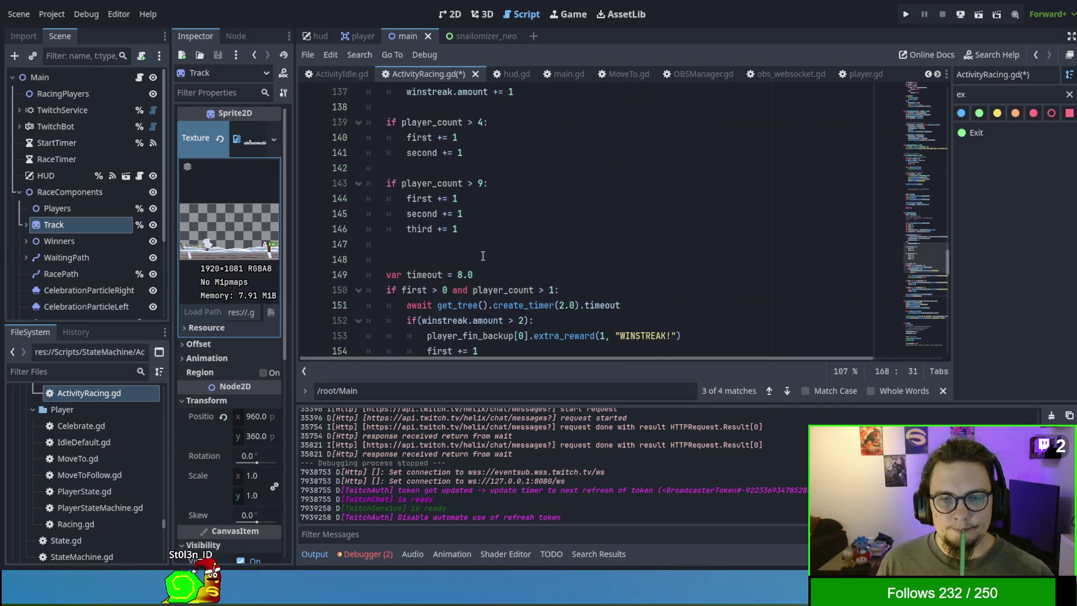
scroll(481, 253, "up", 7)
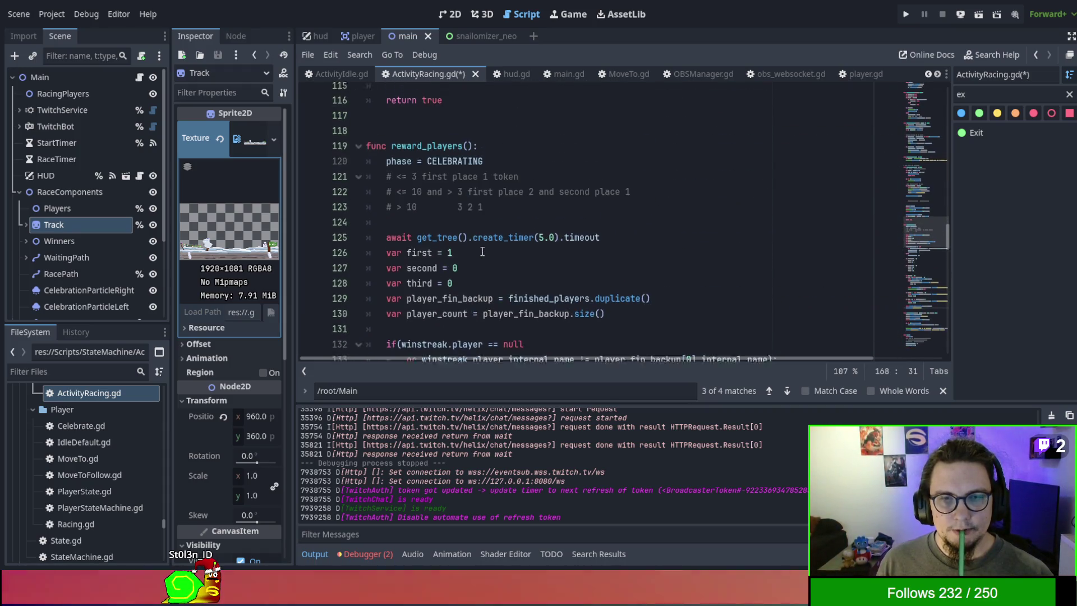
scroll(481, 244, "up", 6)
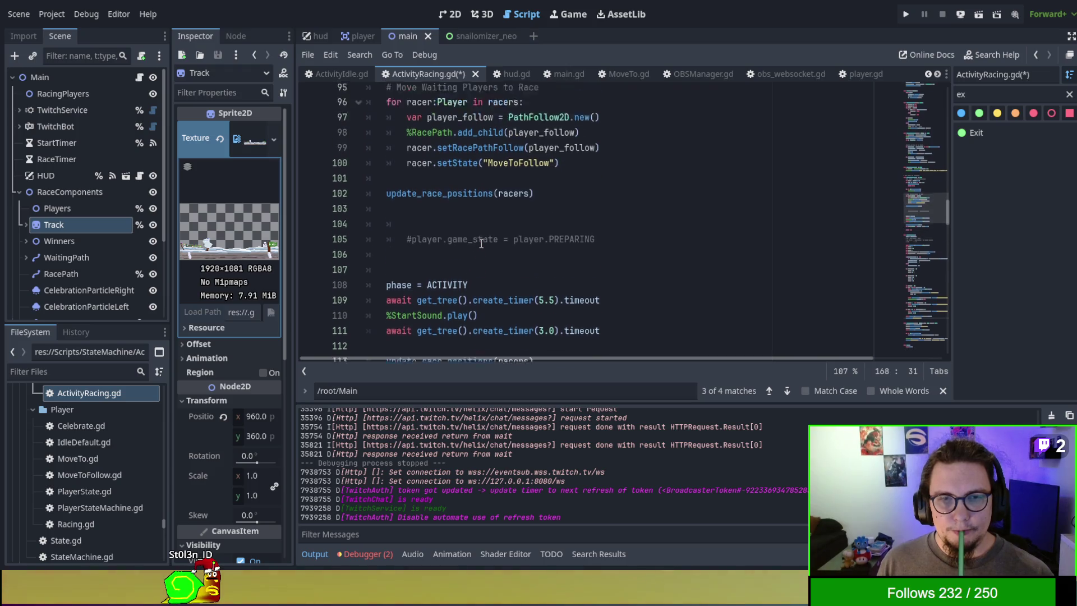
scroll(481, 243, "up", 1)
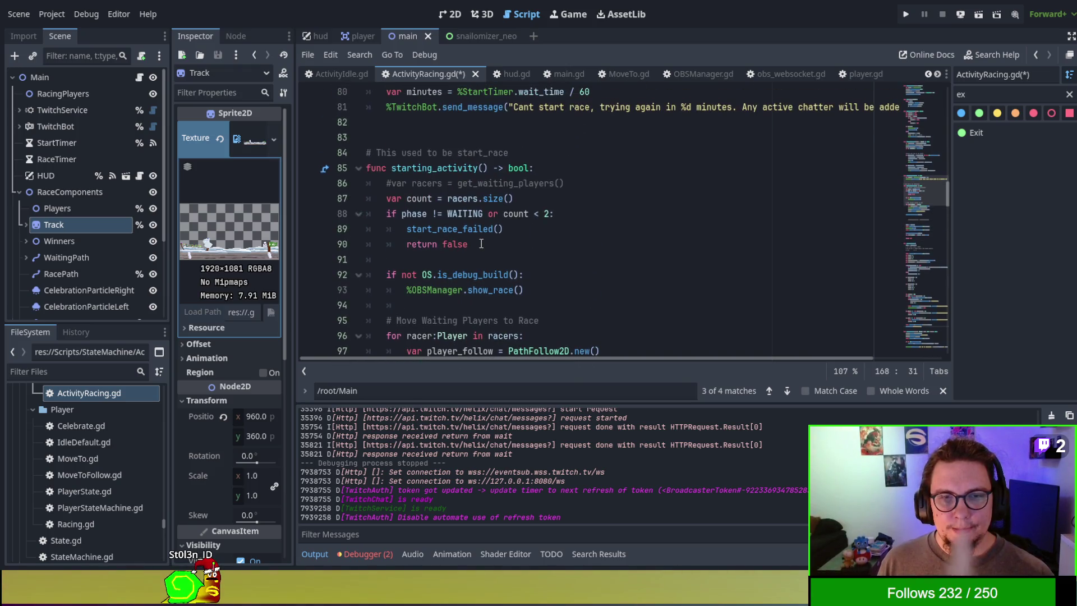
scroll(481, 244, "down", 3)
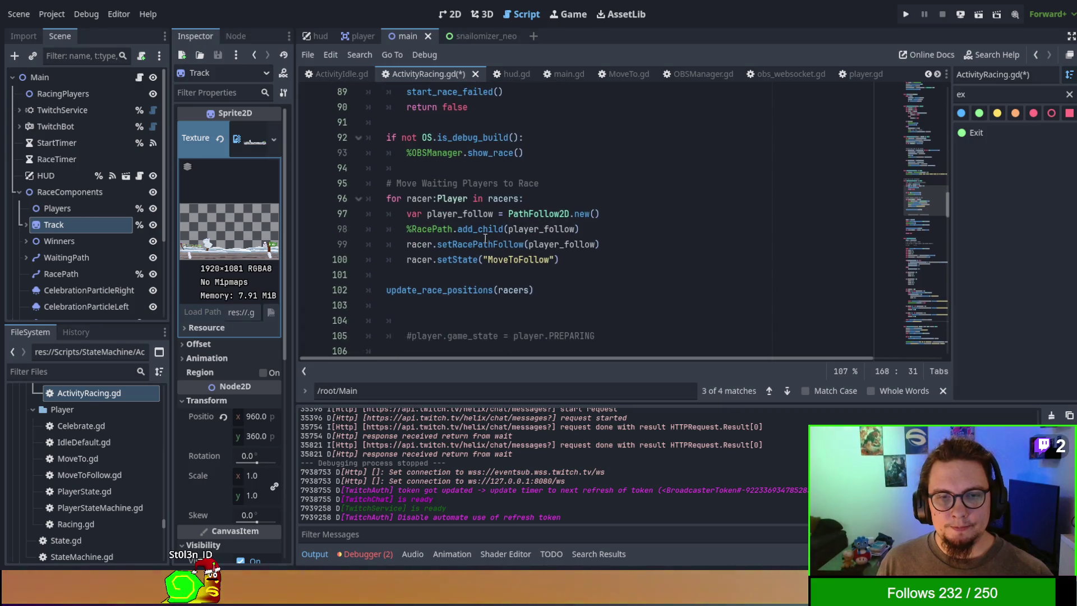
left_click(584, 288)
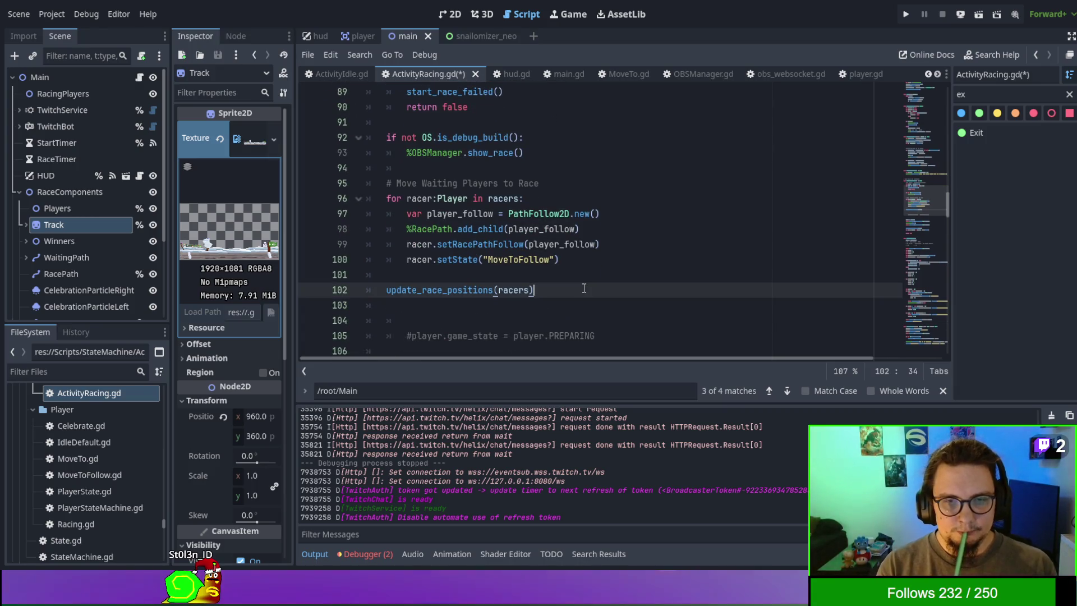
Step: Add a get_node("/root/Main/RacingComponents") line after the update_race_positions call
key("Return")
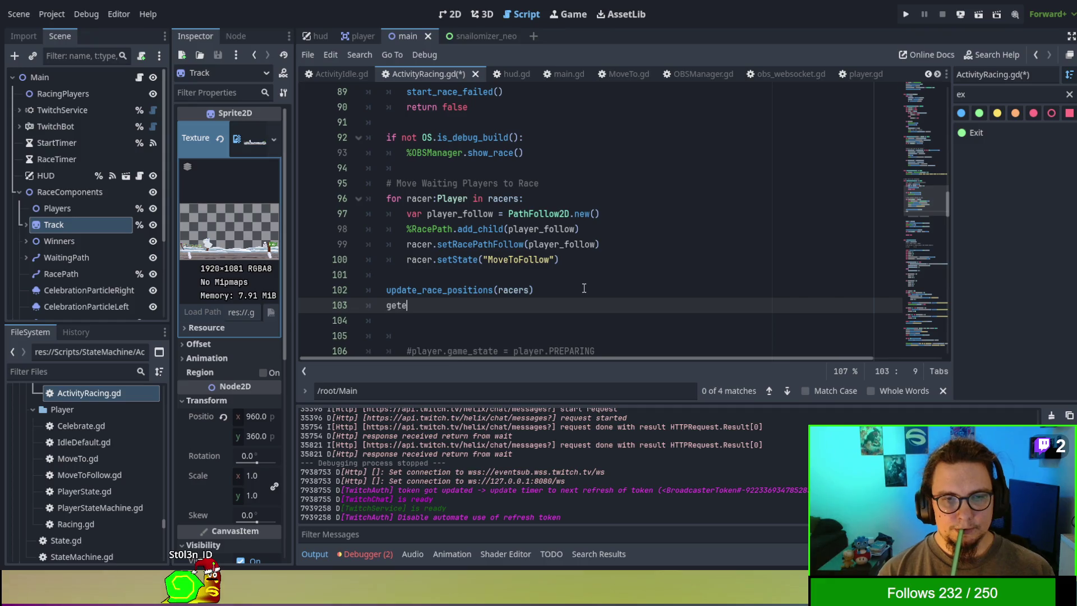
key("BackSpace")
key("BackSpace")
type("t_nod")
key("Return")
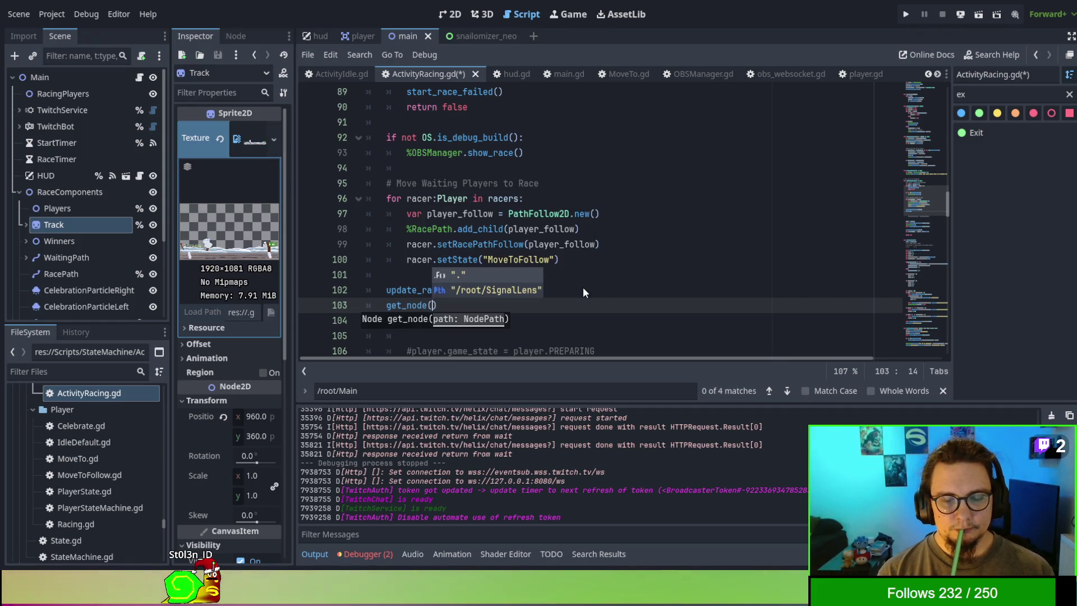
type("'")
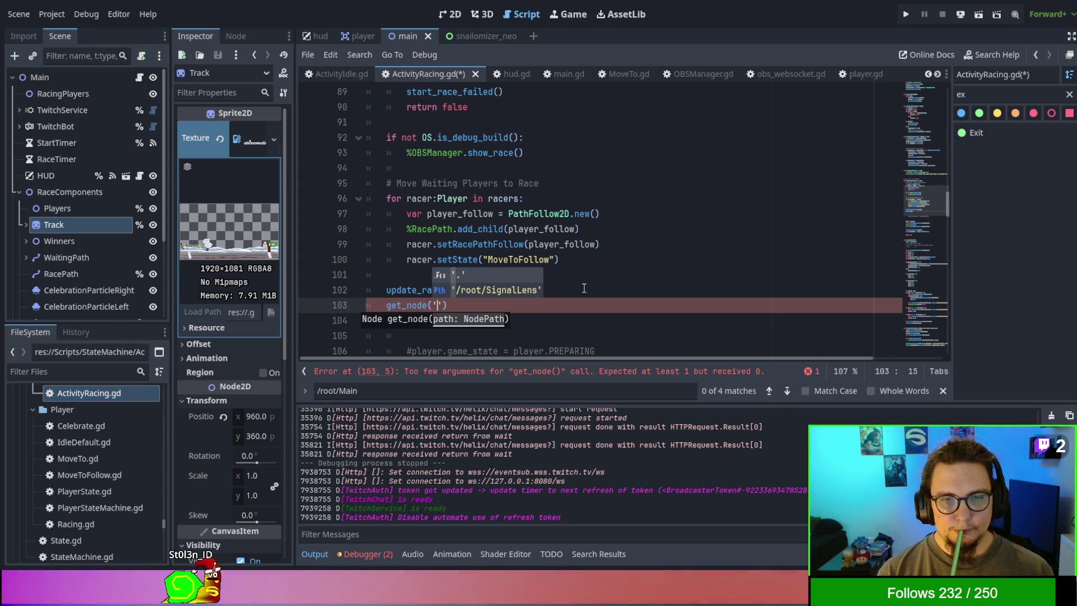
key("BackSpace")
type("\"/root/Main")
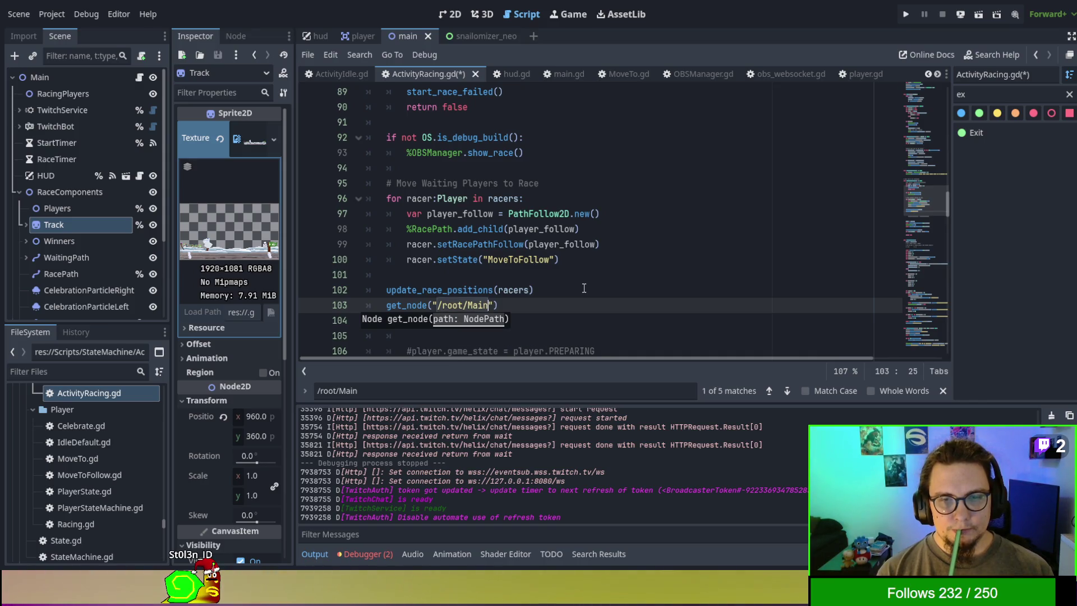
key("BackSpace")
key("BackSpace")
type("cing")
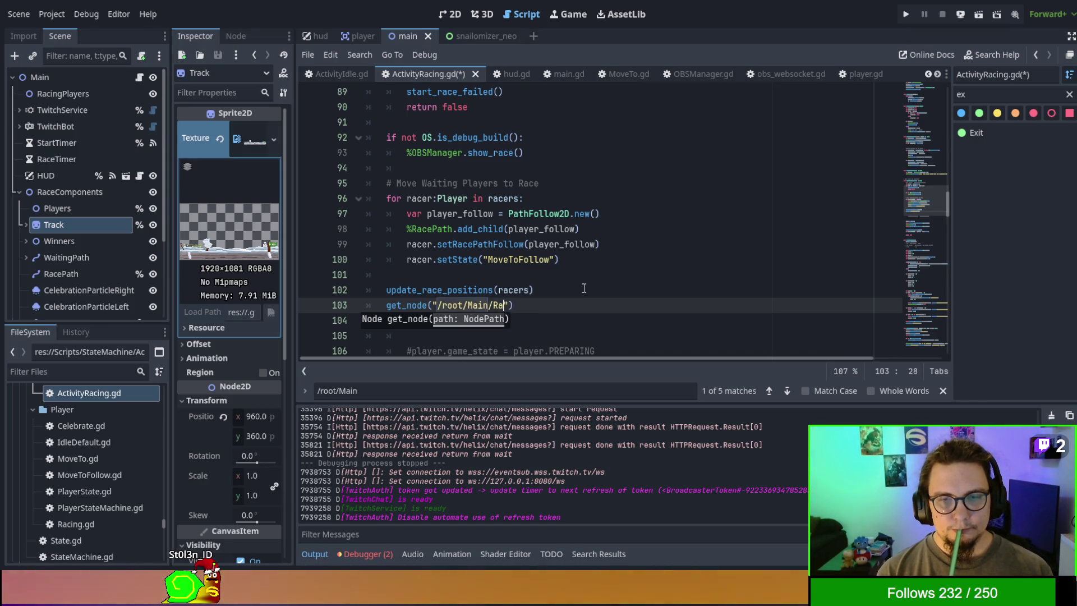
type("Components")
key("End")
key("Return")
Step: Assign that get_node result to a new variable with 'var track ='
key("Up")
type("var -=")
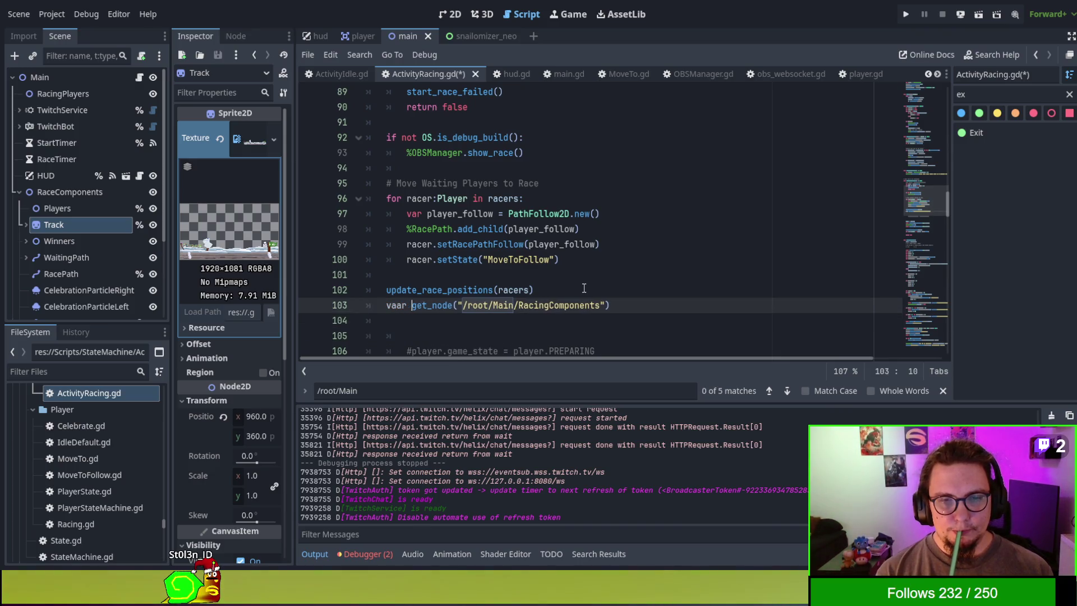
key("BackSpace")
key("BackSpace")
type("=")
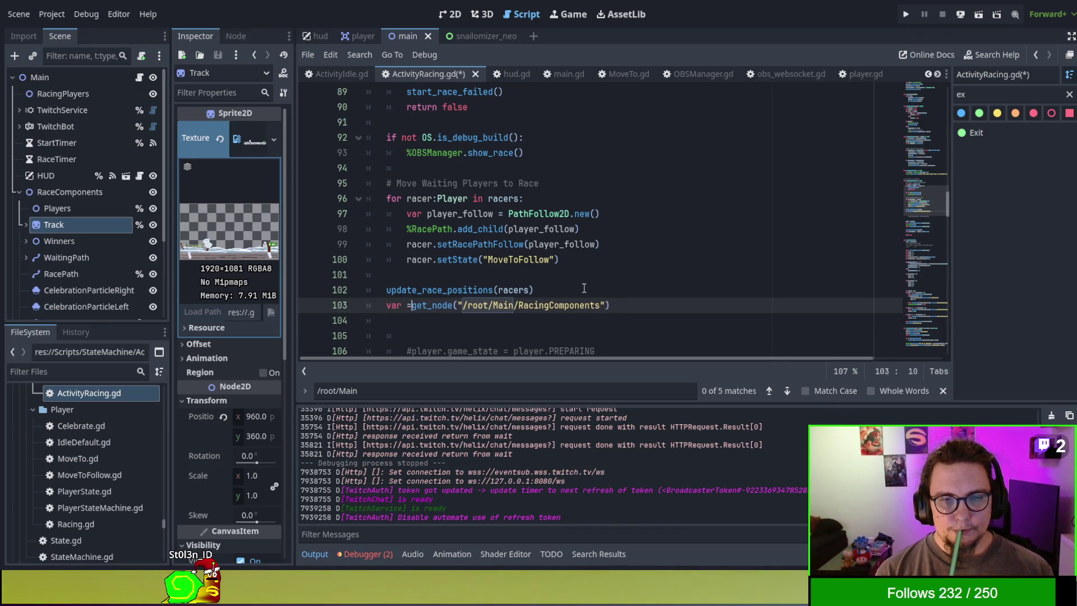
key("BackSpace")
key("BackSpace")
type("trac")
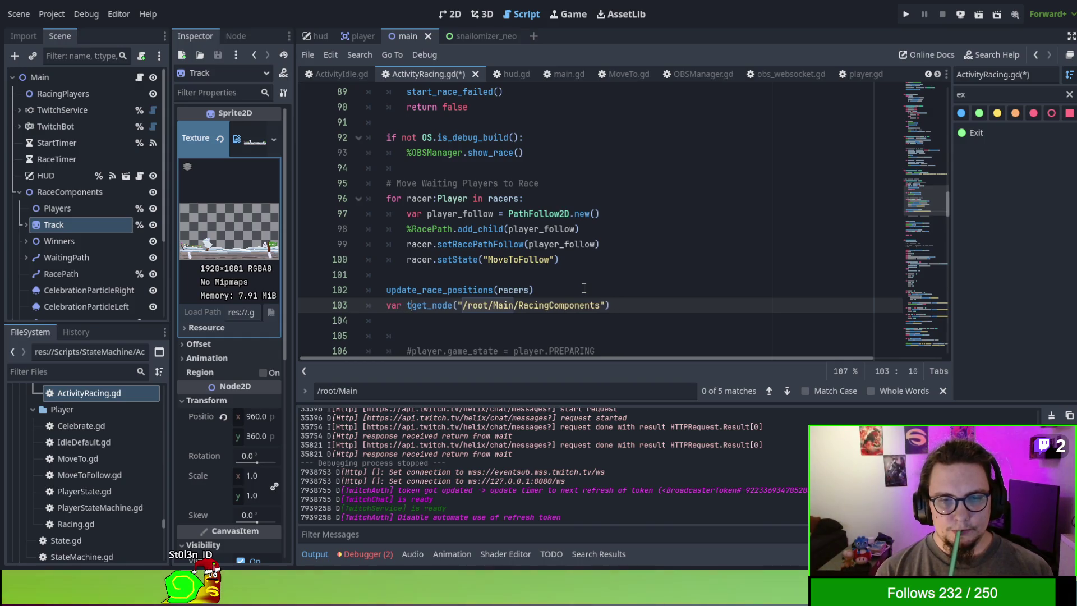
key("BackSpace")
key("BackSpace")
key("BackSpace")
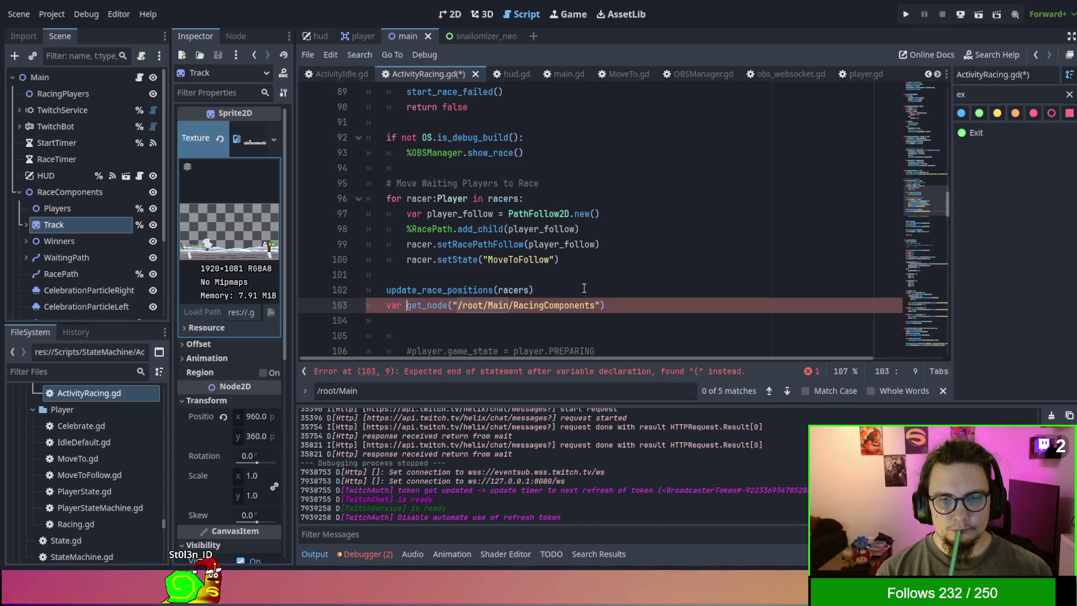
type("track =")
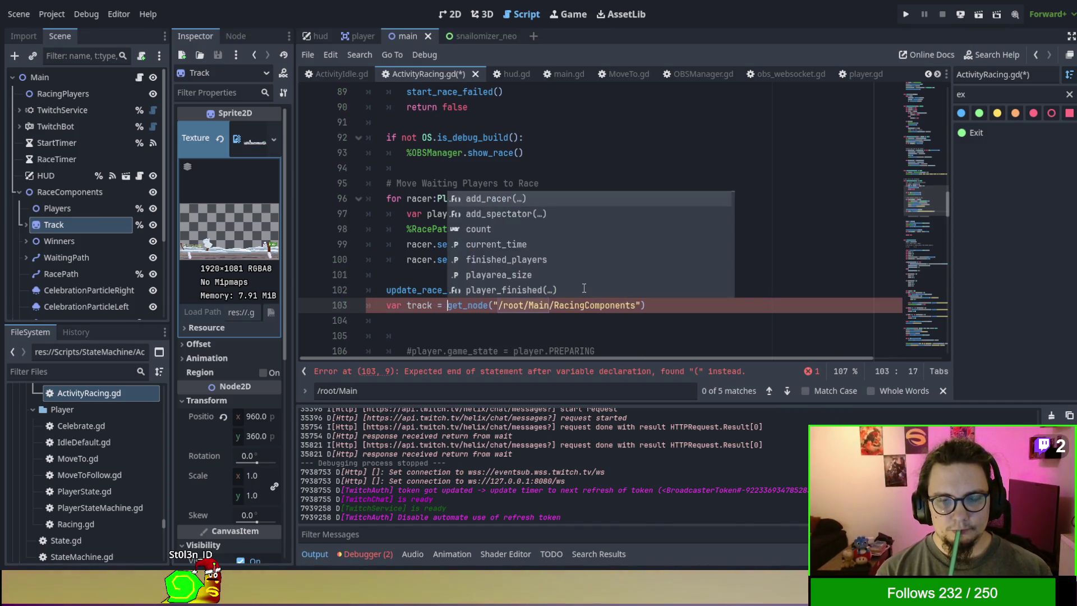
left_click(671, 309)
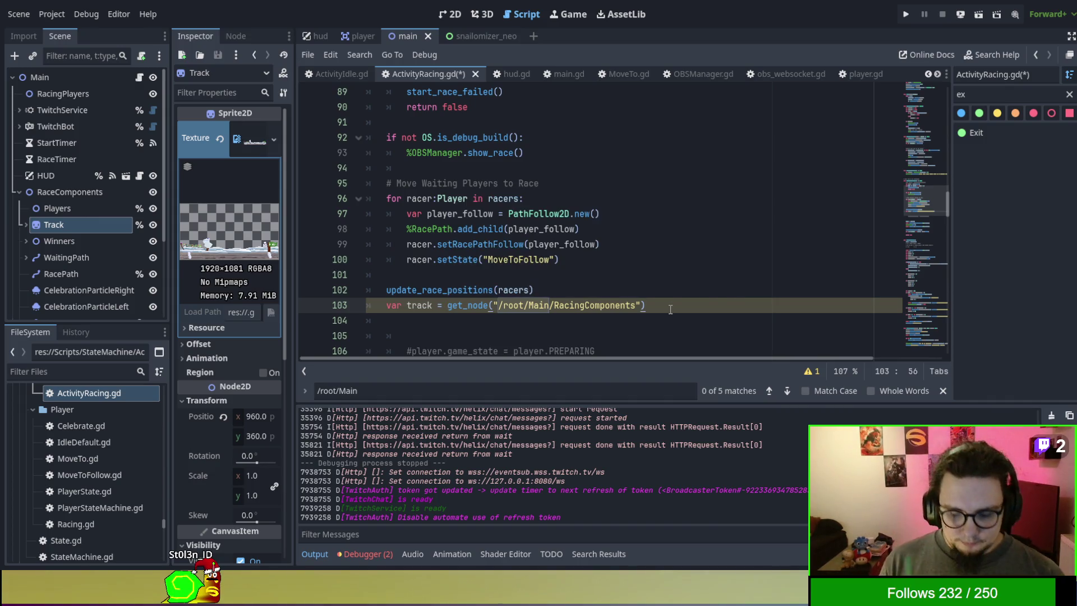
Step: Start a track.transfor line and check RaceComponents' transform in the Scene dock
key("Return")
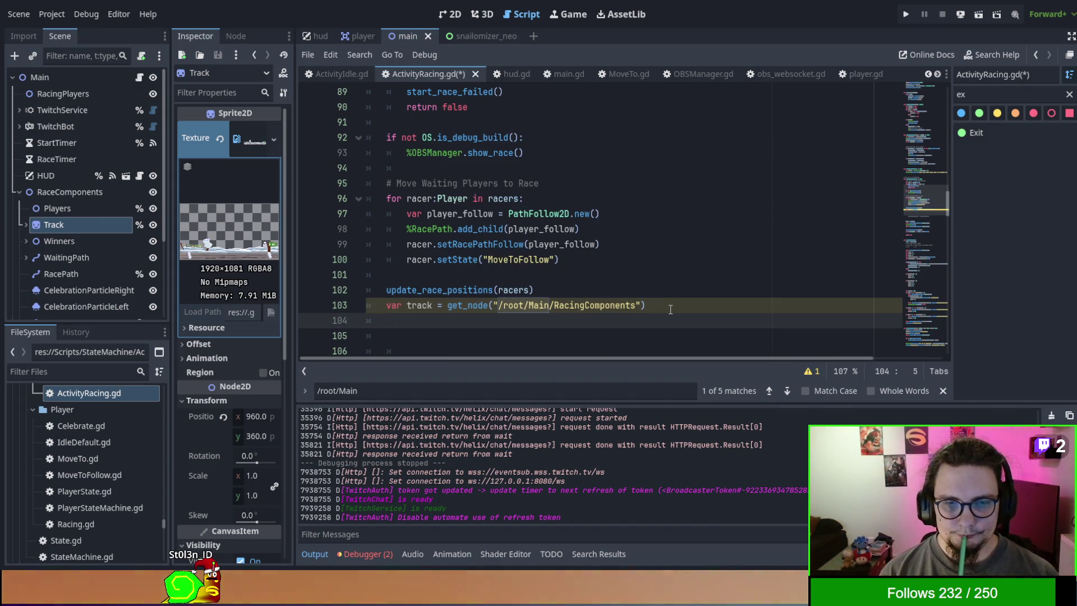
type("track")
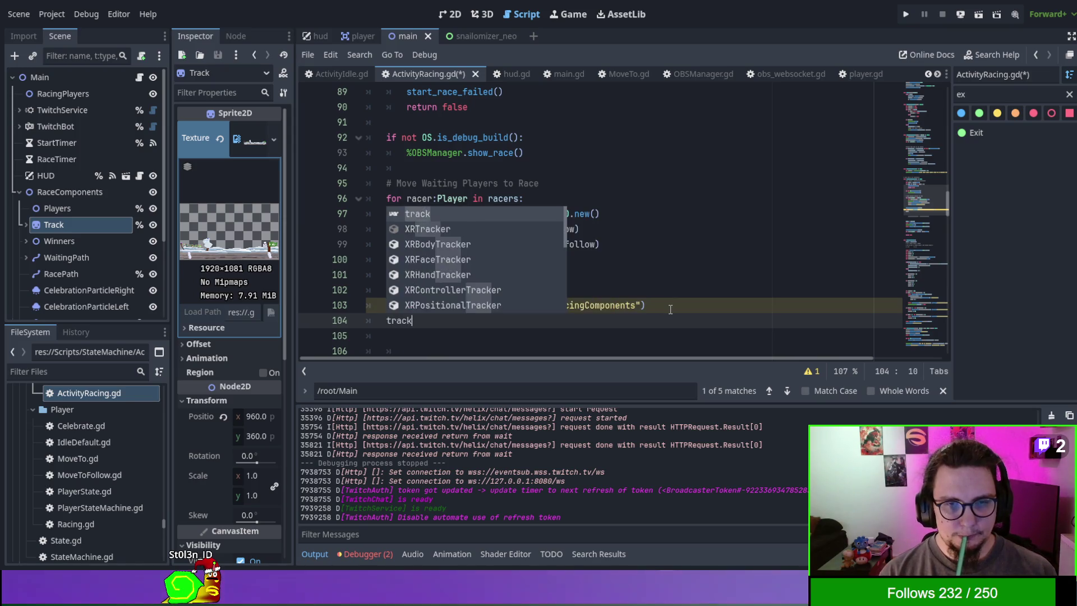
type(".tran")
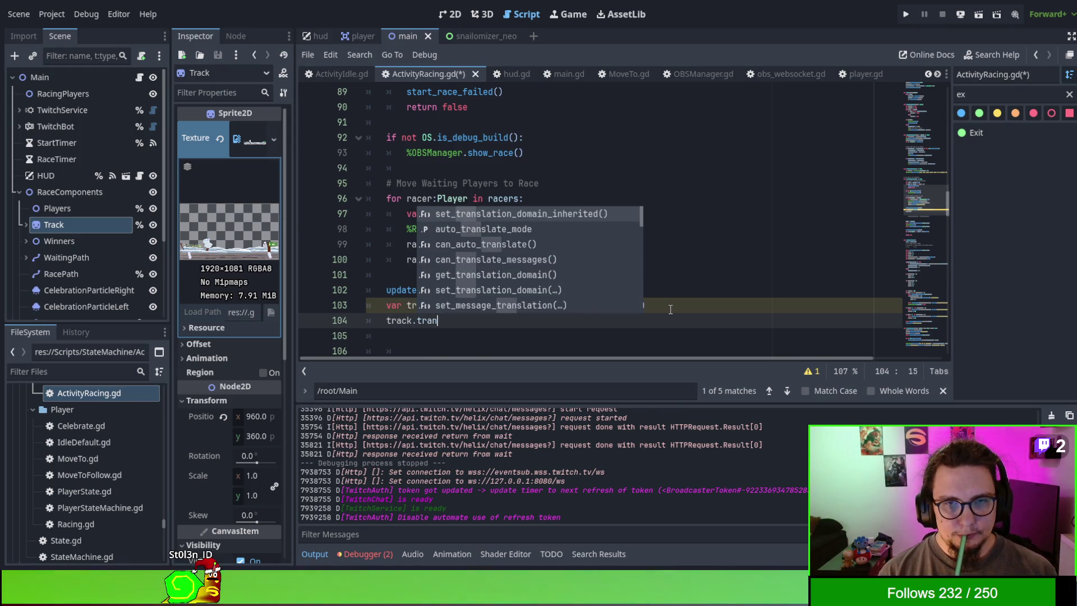
type("sfor")
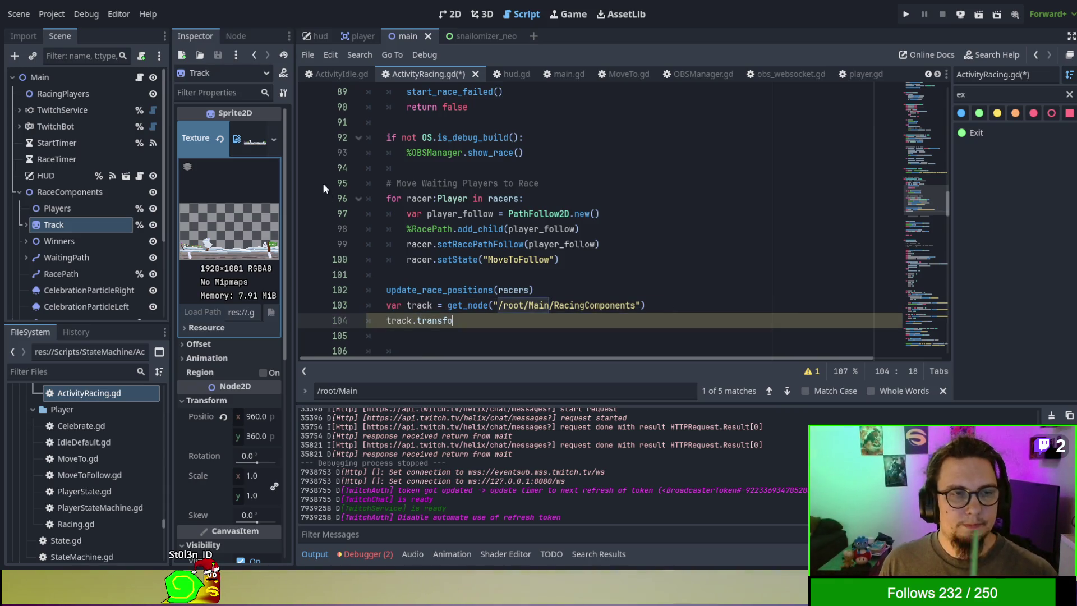
left_click(97, 192)
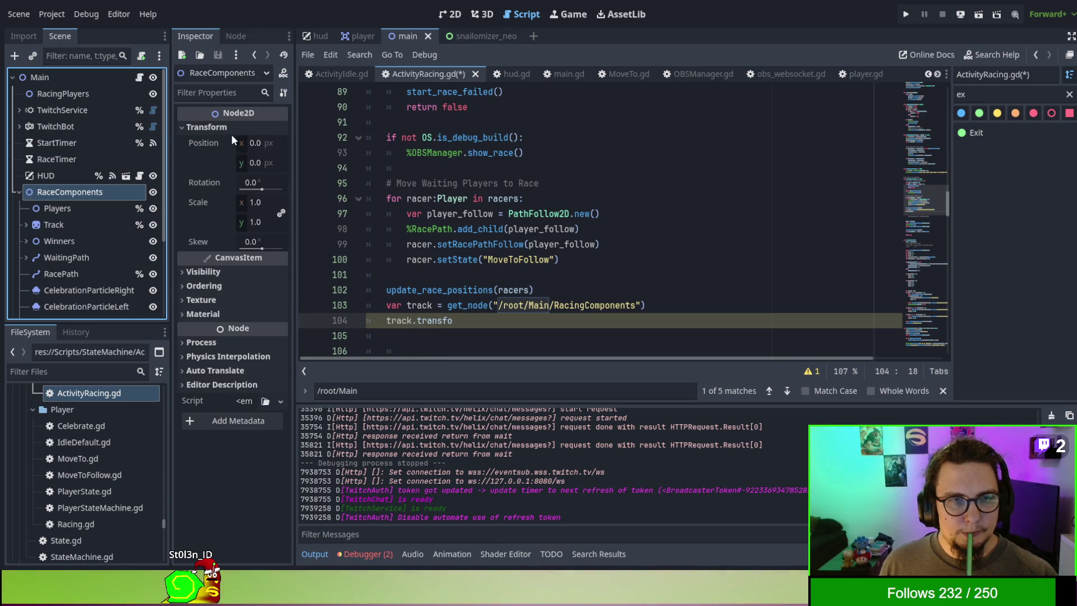
Step: Try scale and set_scal as members of track, then erase the half-typed line
double_click(435, 320)
key("BackSpace")
key("ctrl+space")
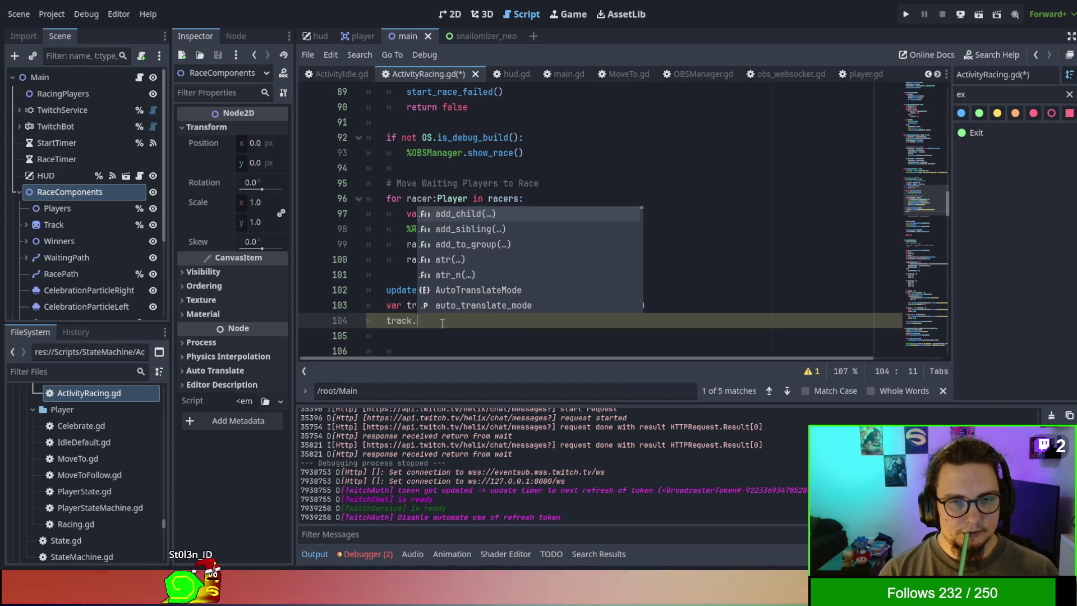
type("scale")
key("BackSpace")
key("BackSpace")
key("BackSpace")
type("set_")
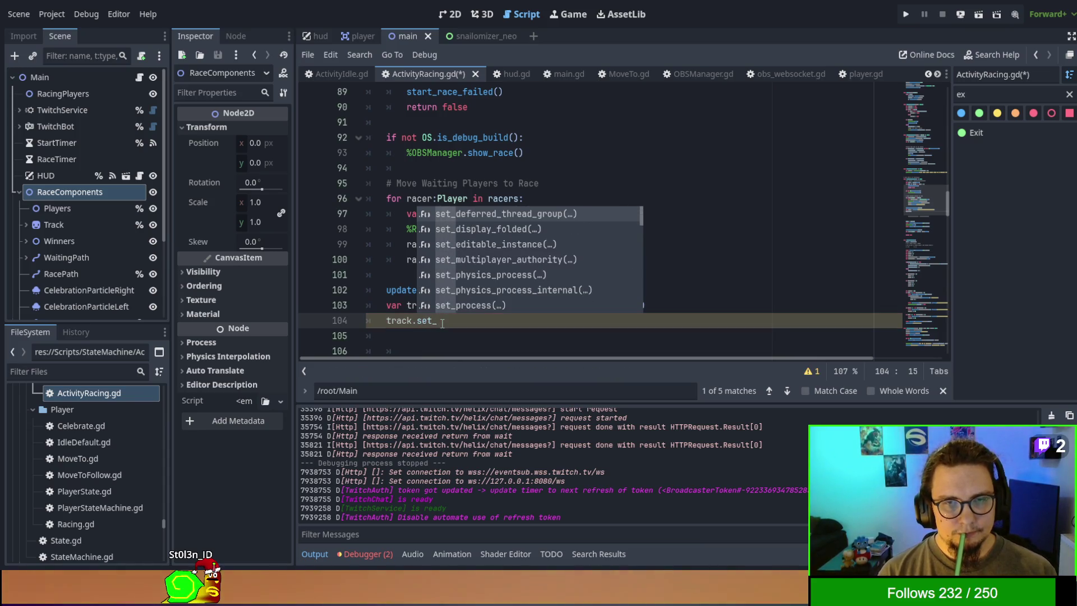
type("scal")
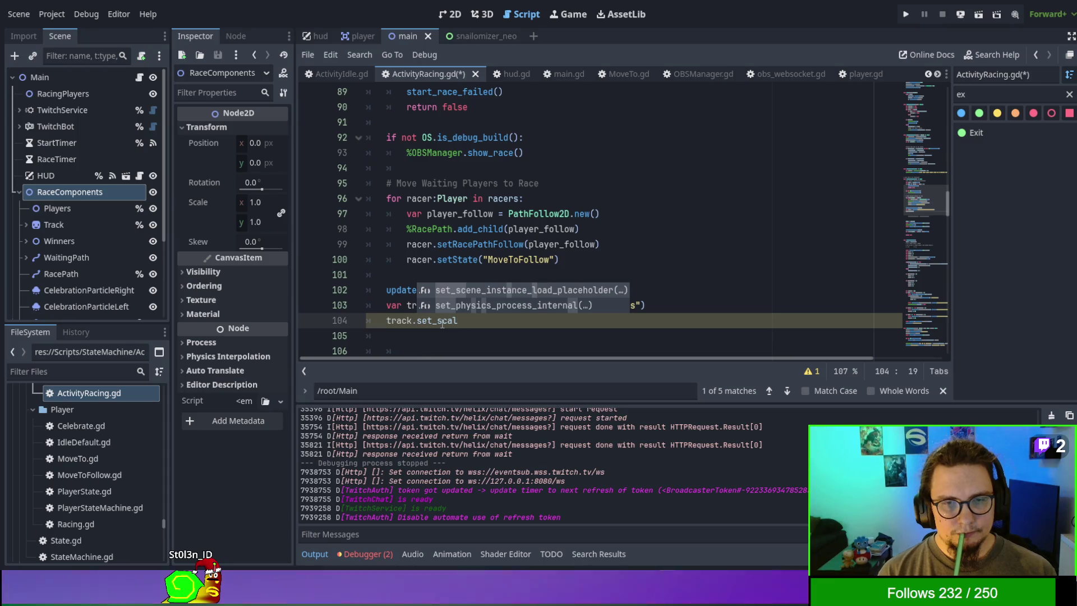
key("BackSpace")
key("BackSpace")
key("BackSpace")
key("BackSpace")
key("BackSpace")
key("BackSpace")
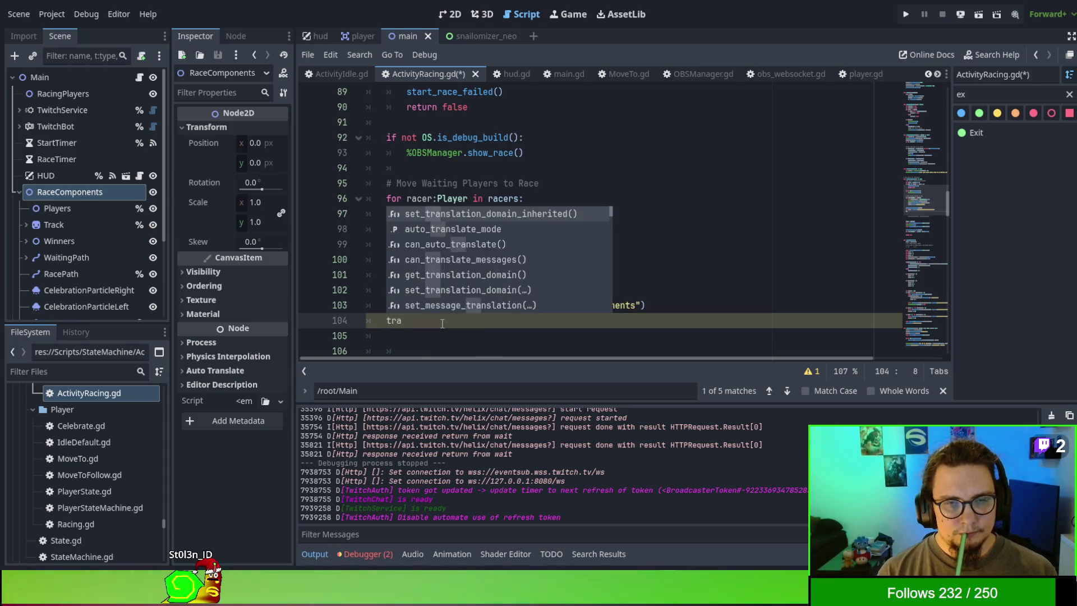
Step: Select the RaceComponents node and open its Node2D class help with F1
left_click(86, 193)
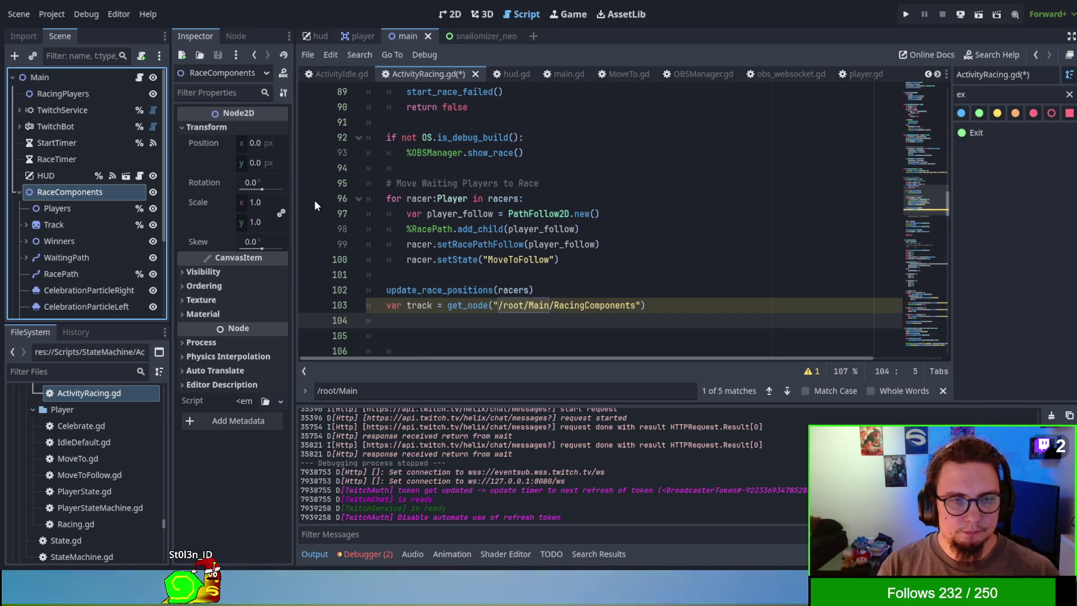
key("F1")
scroll(680, 259, "down", 5)
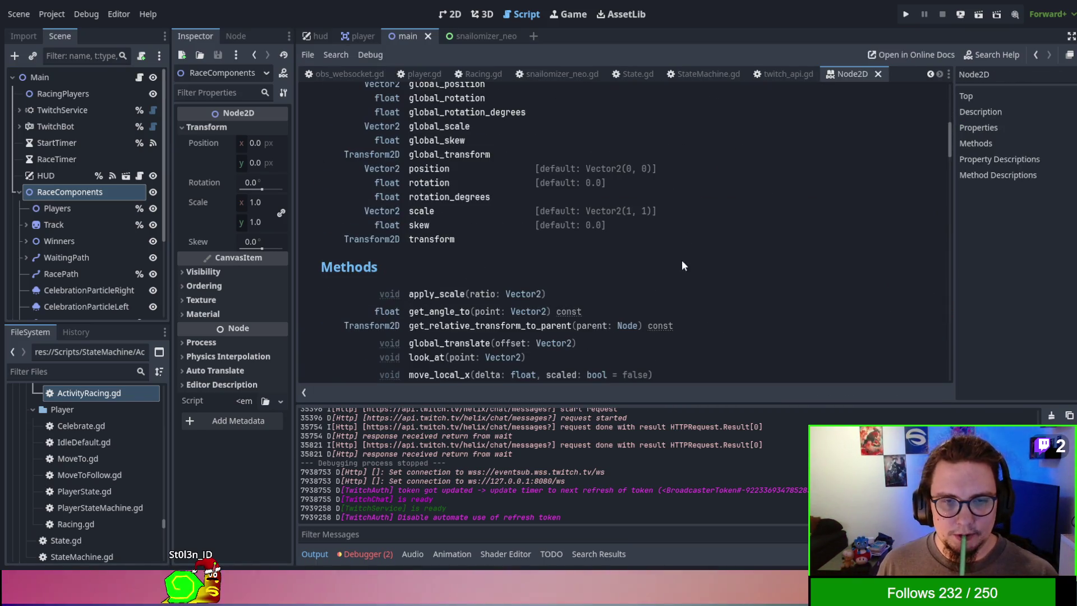
Step: Jump to the scale property in the Node2D docs and highlight its set_scale(value) setter
scroll(651, 236, "up", 2)
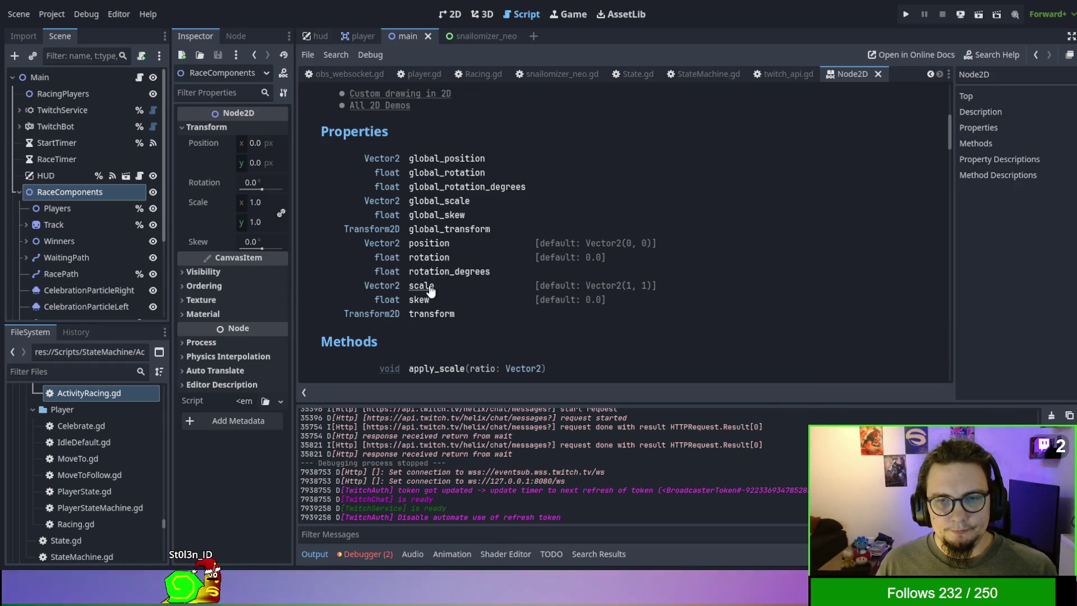
left_click_drag(436, 286, 408, 289)
left_click(409, 287)
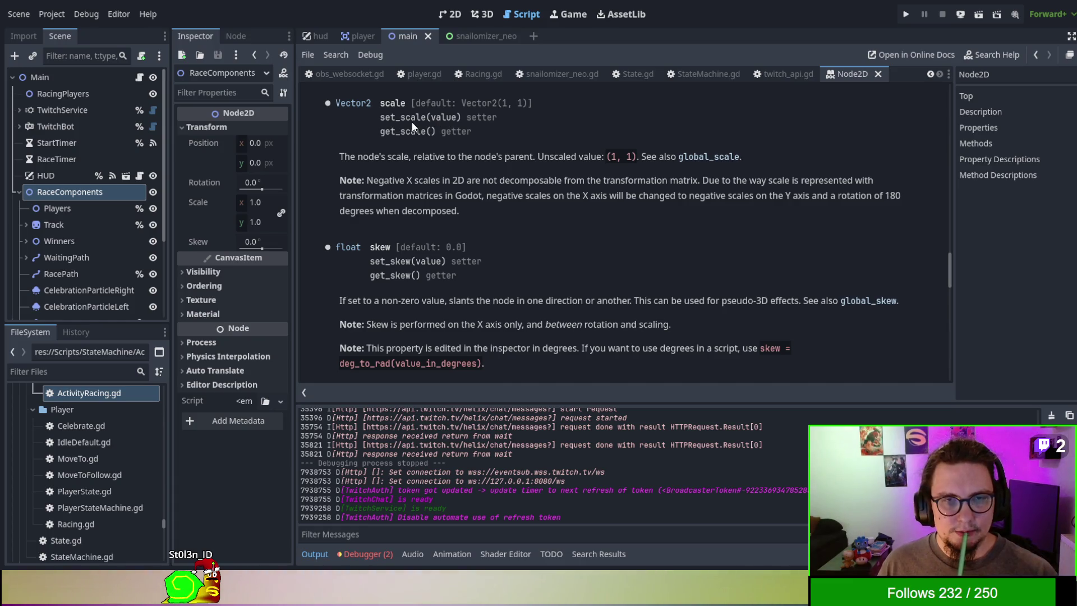
left_click_drag(379, 117, 461, 118)
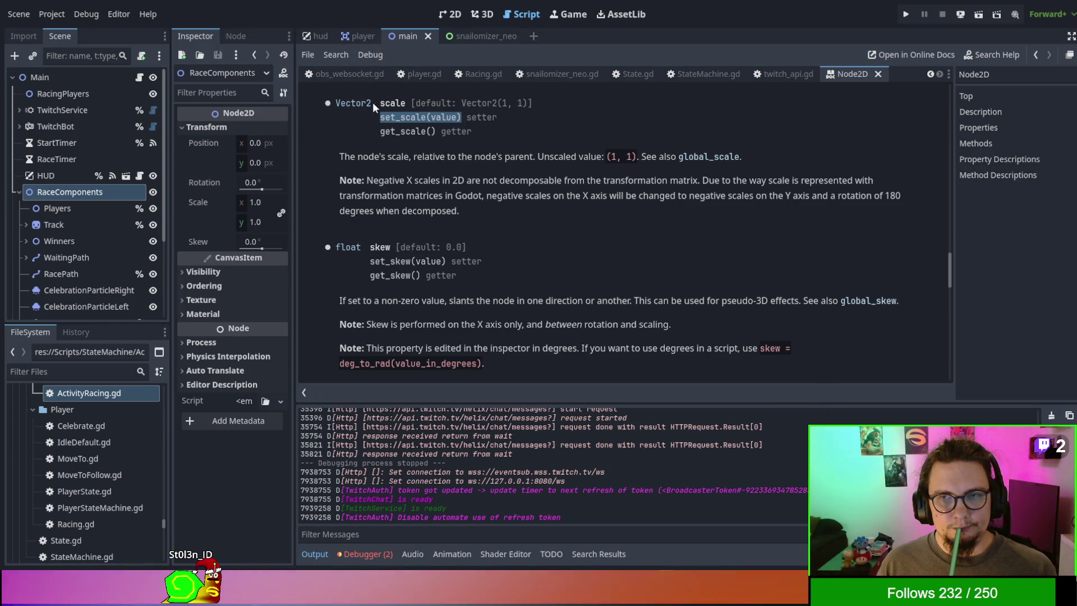
left_click(409, 73)
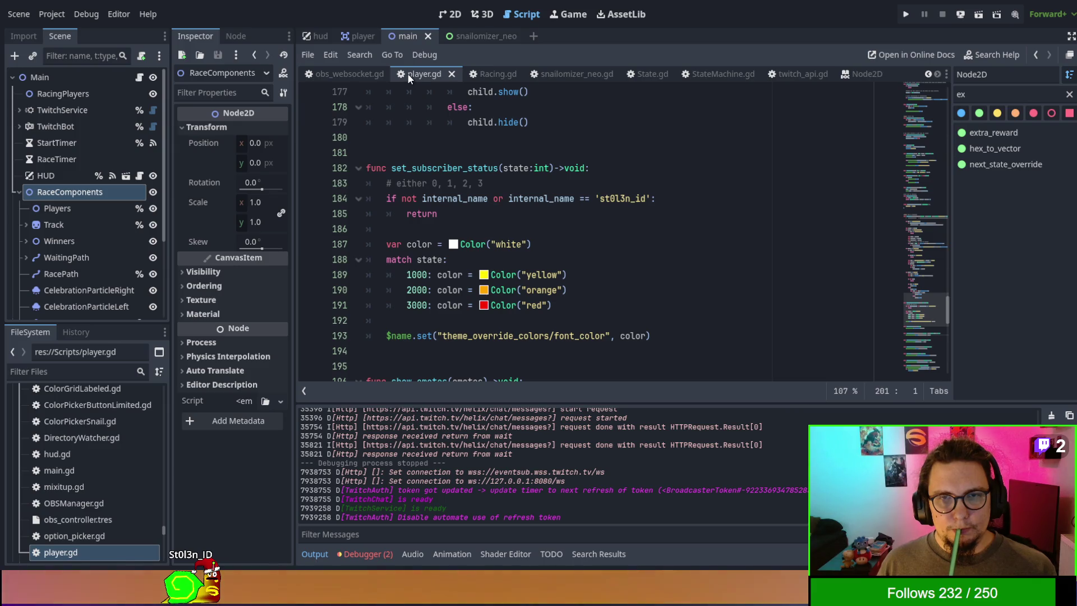
Step: In ActivityRacing.gd, add track.set_scale(Vector2(scale, scale)) below the get_node line
scroll(407, 73, "up", 8)
left_click(560, 74)
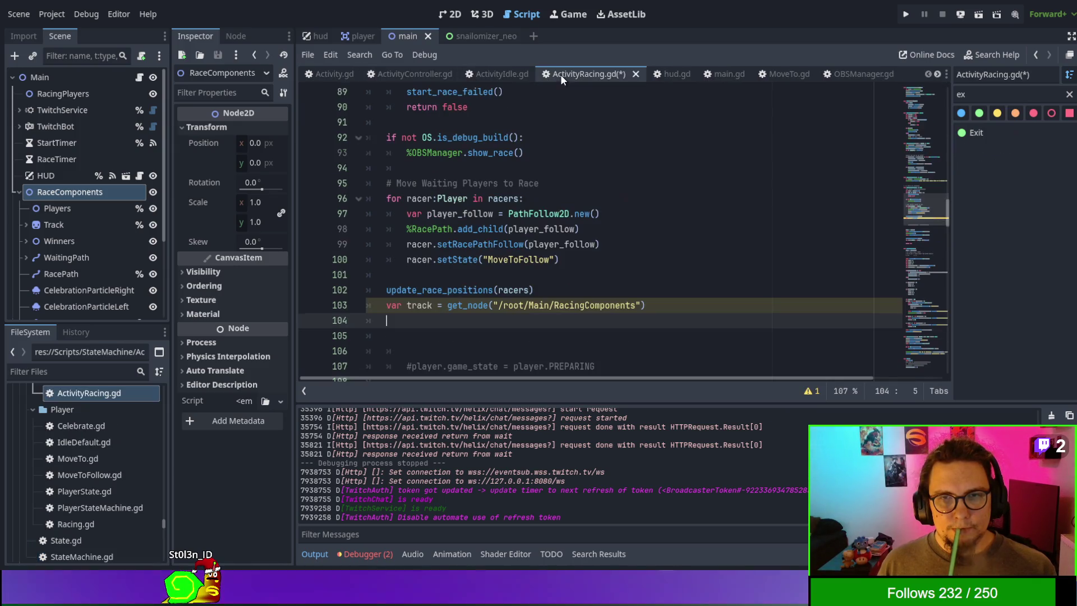
type("traack")
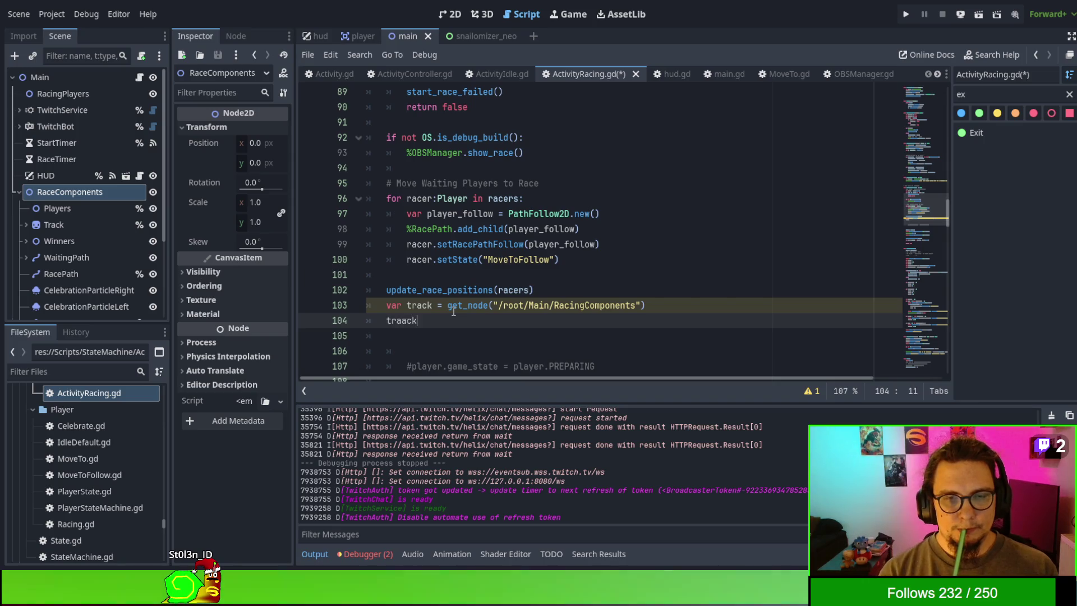
key("BackSpace")
key("BackSpace")
key("BackSpace")
type("ck.set_scale(value)")
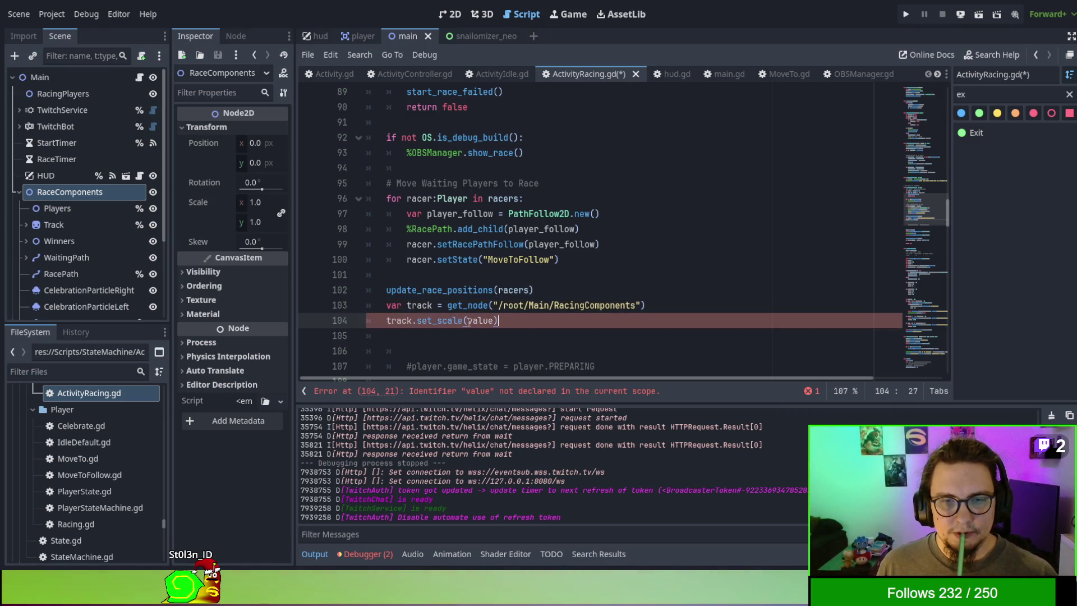
double_click(472, 320)
type("Vector")
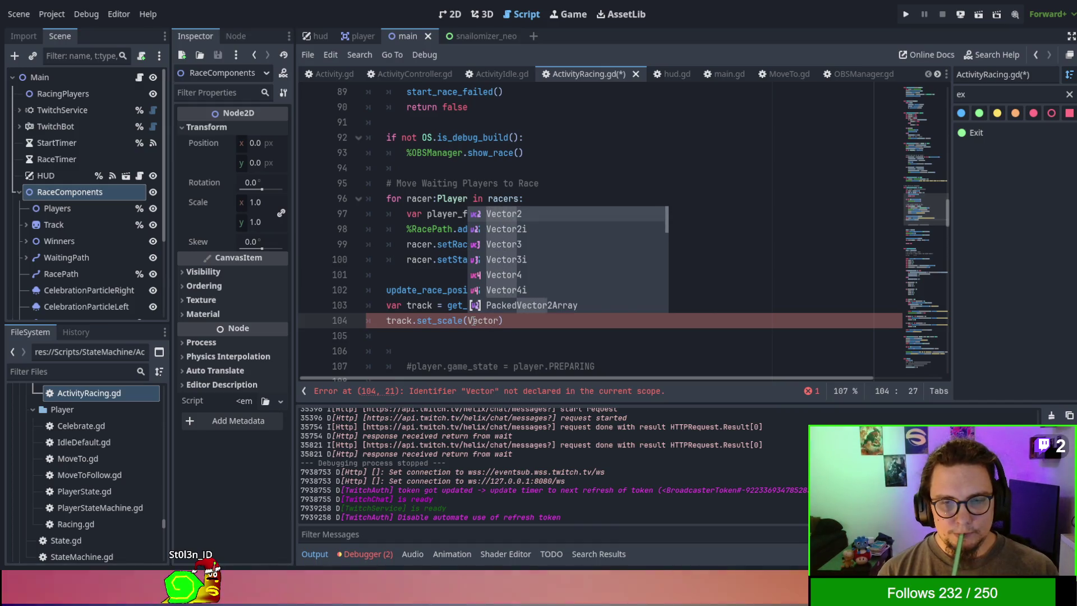
type("2")
key("Return")
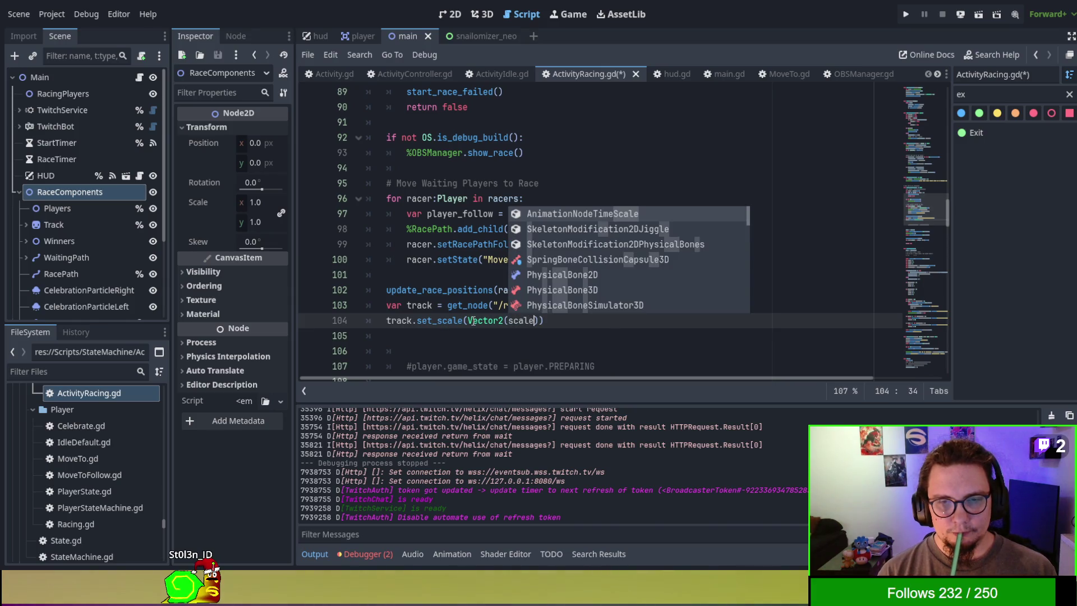
type(", scale")
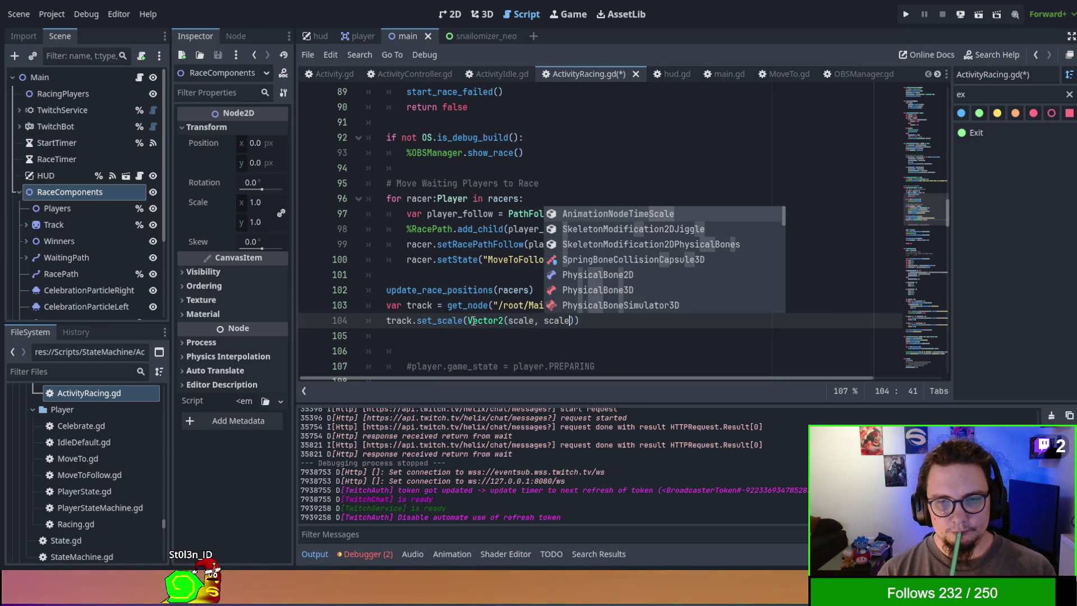
left_click(645, 305)
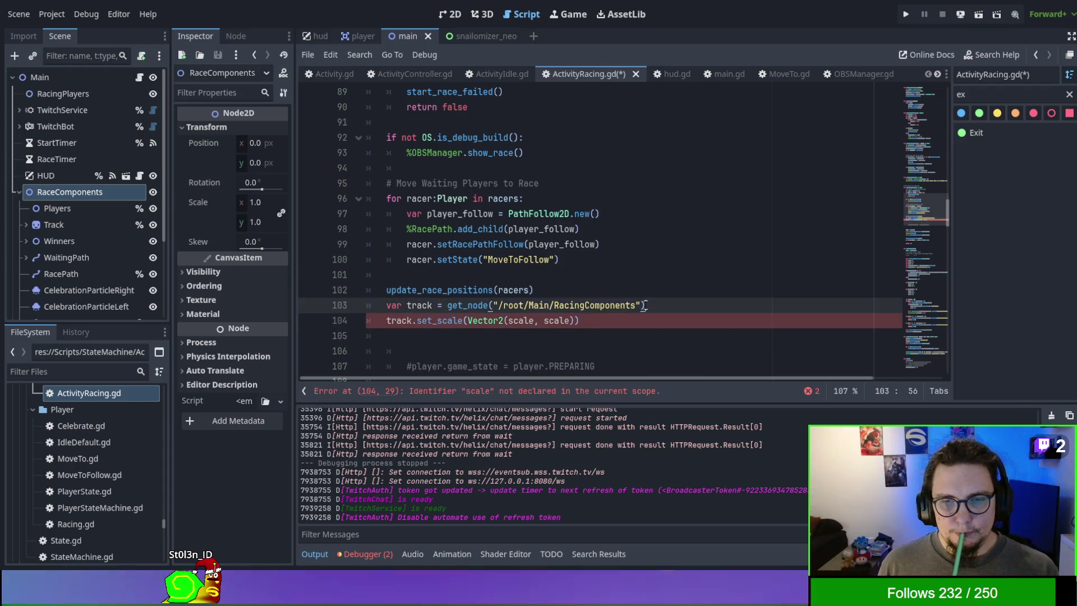
Step: Insert var scale = 0.75 above the set_scale call, then save and run with F5
key("Return")
type("vaaar")
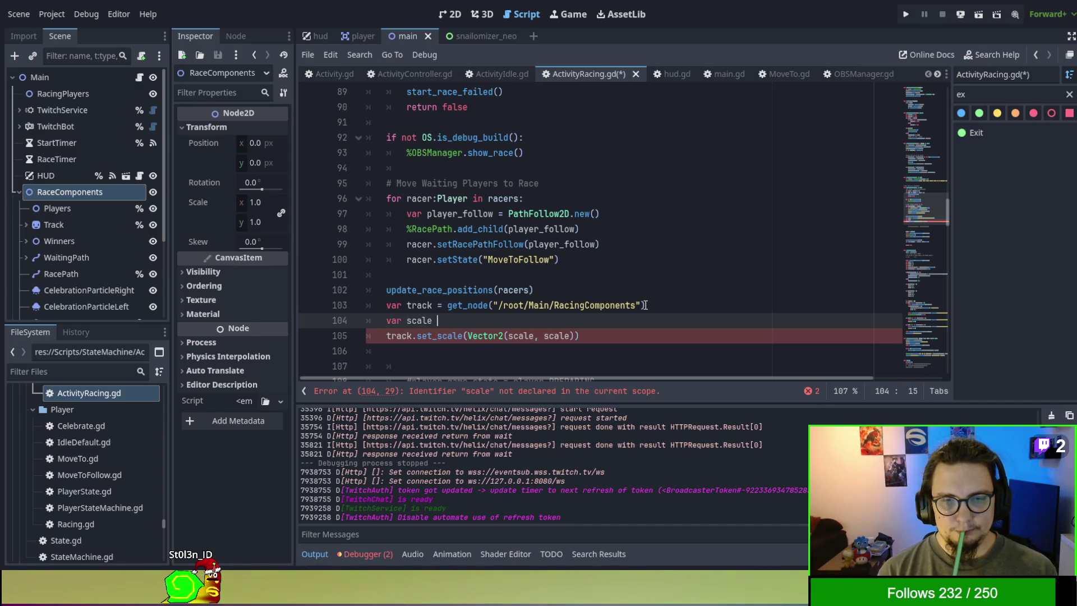
type(".75")
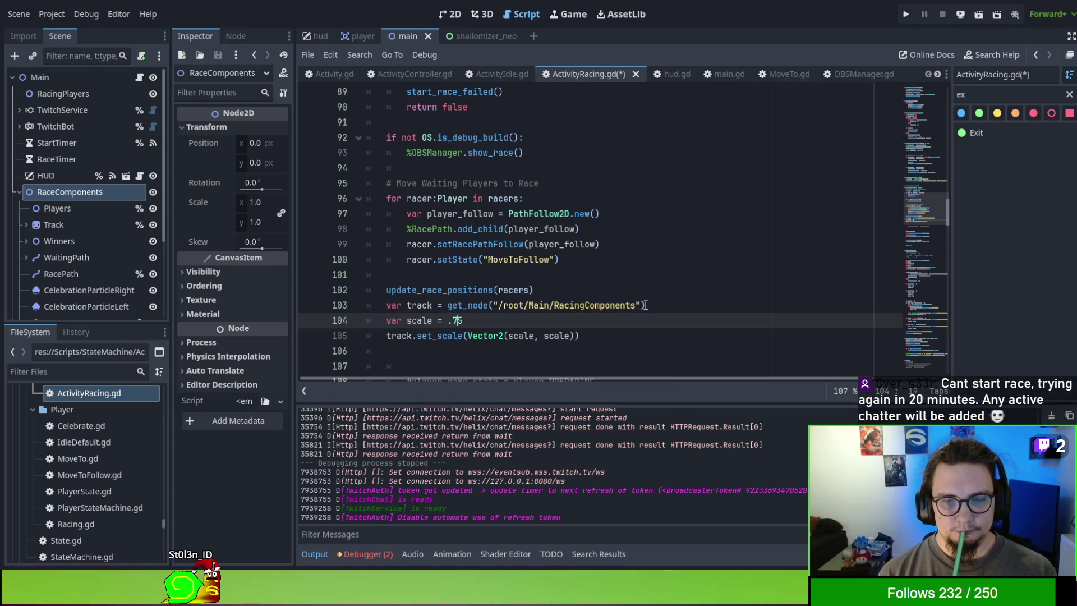
key("F5")
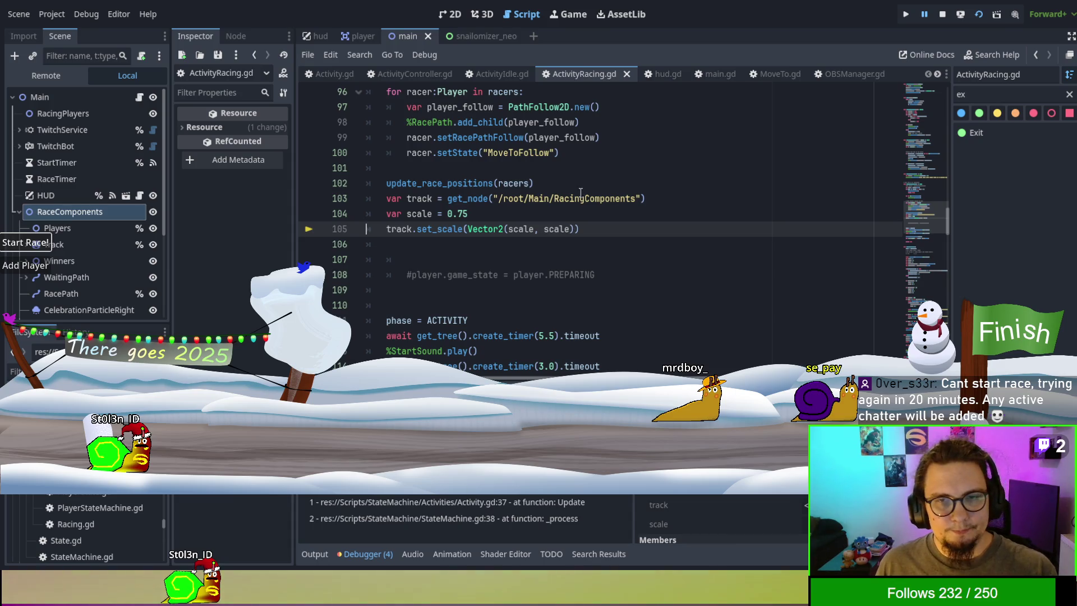
Step: Correct the node path to RaceComponents and declare track as Node2D
left_click_drag(570, 200, 581, 200)
type("e")
left_click(559, 217)
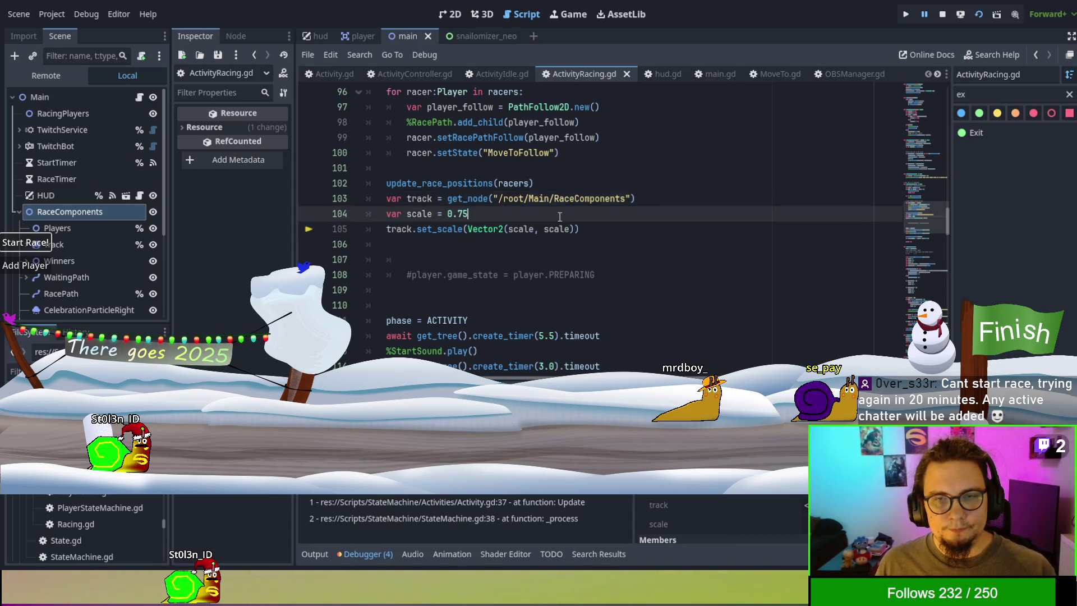
left_click(442, 198)
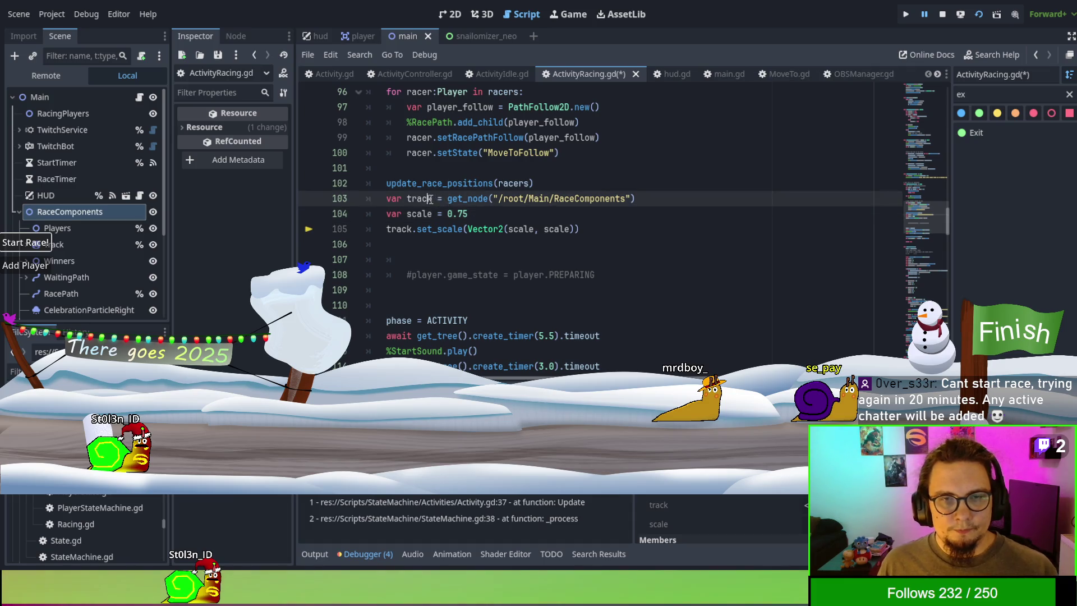
type(": Node2D")
key("Escape")
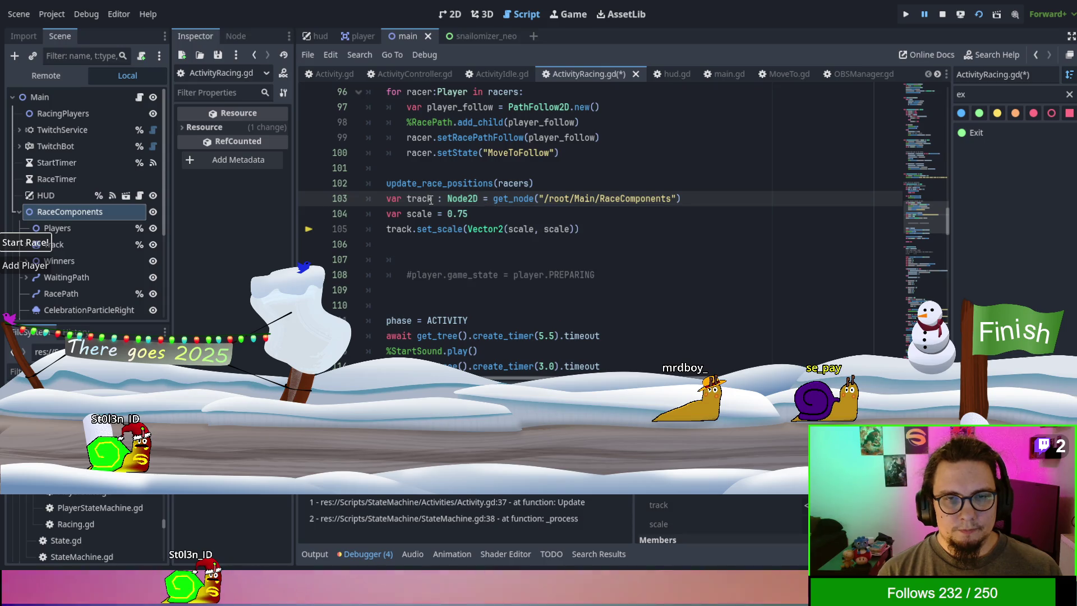
Step: Save, rerun the game to see the shrunken track, then stop it with F8
key("F5")
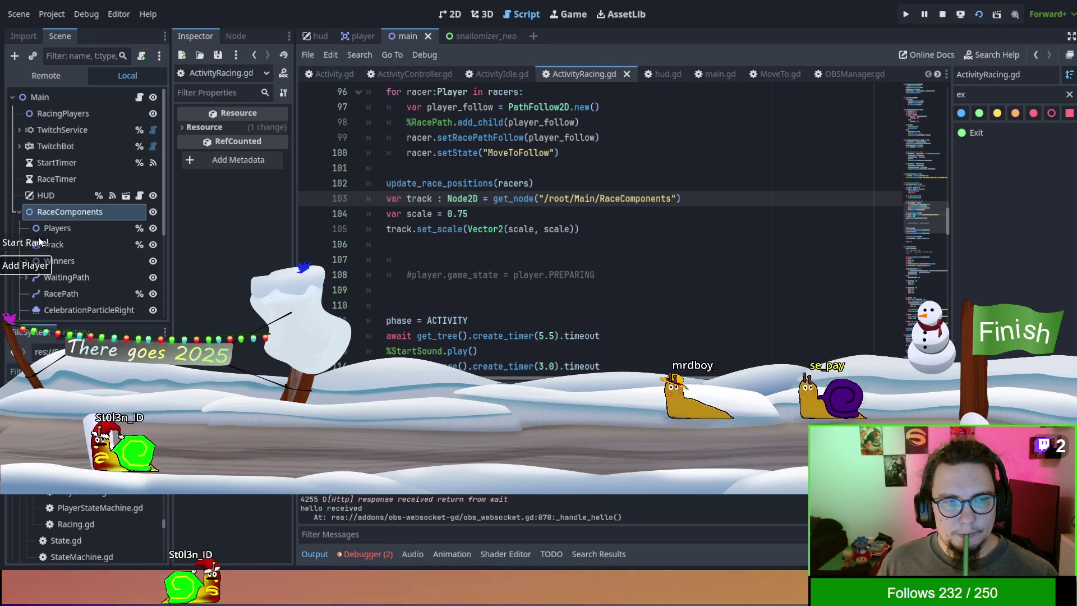
left_click(39, 243)
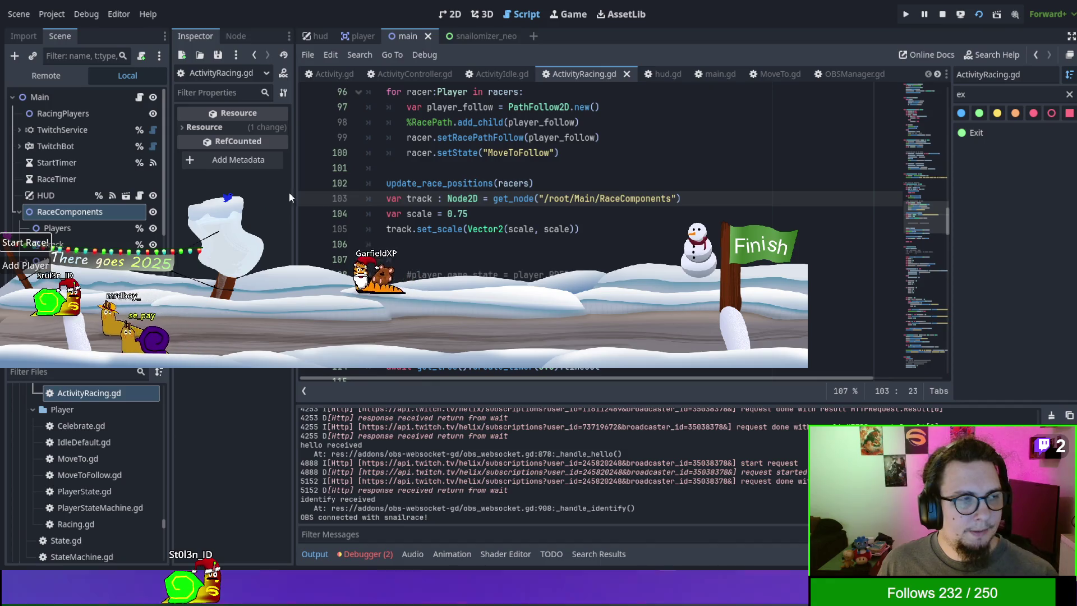
key("F8")
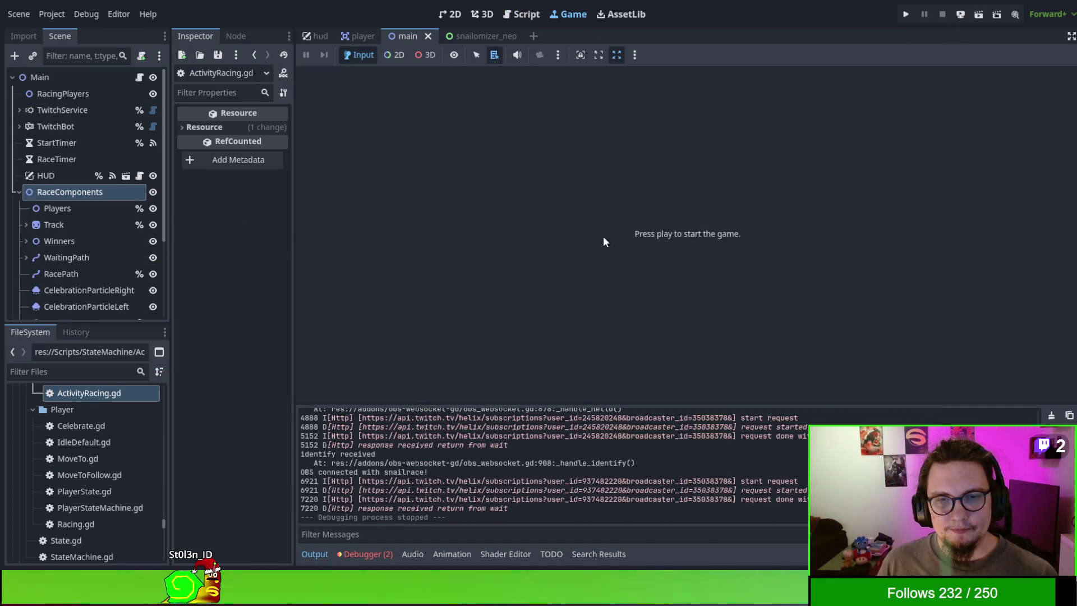
Step: Show the main scene in the 2D view and select the Track sprite to inspect its transform
left_click(357, 34)
left_click(418, 37)
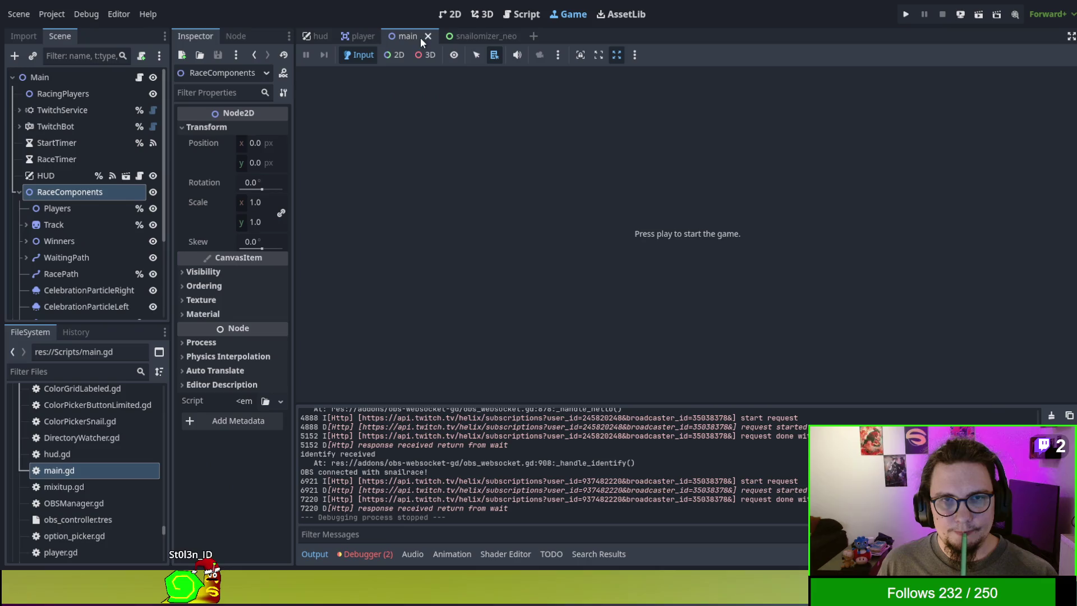
left_click(460, 15)
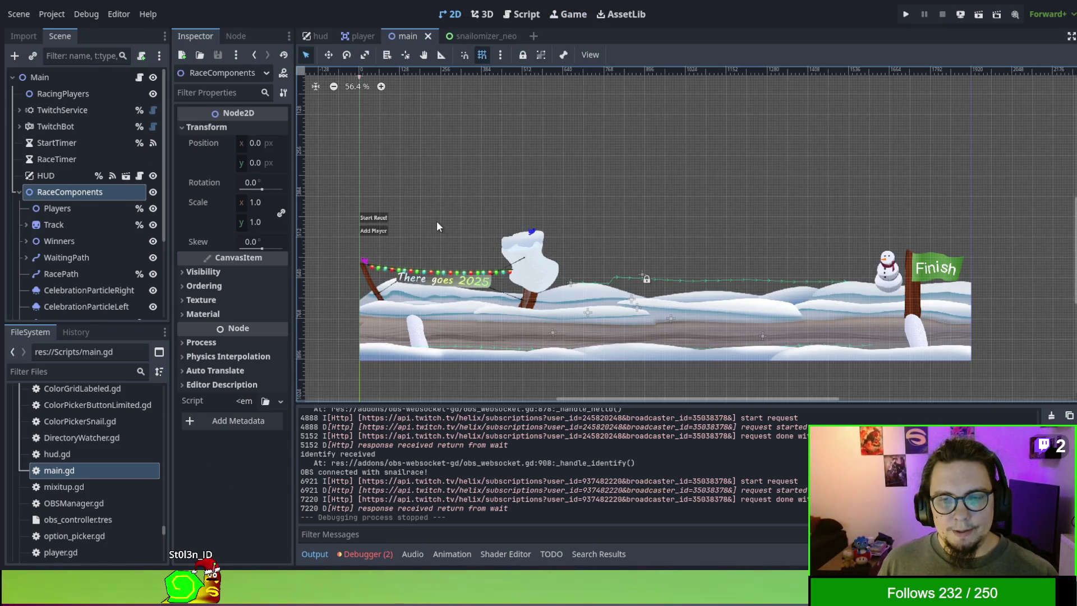
mouse_move(360, 40)
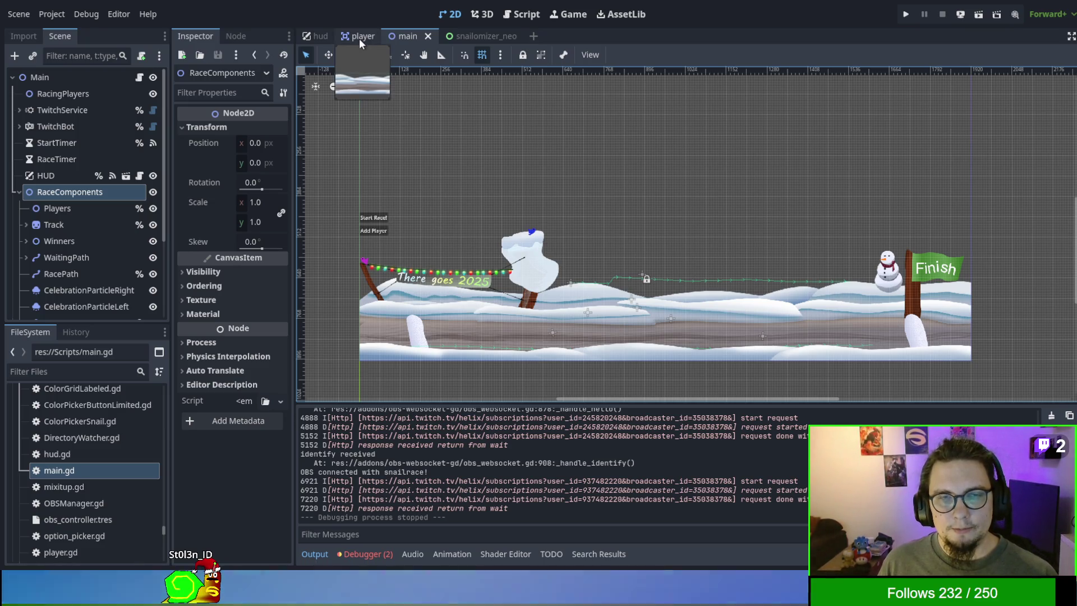
left_click(360, 38)
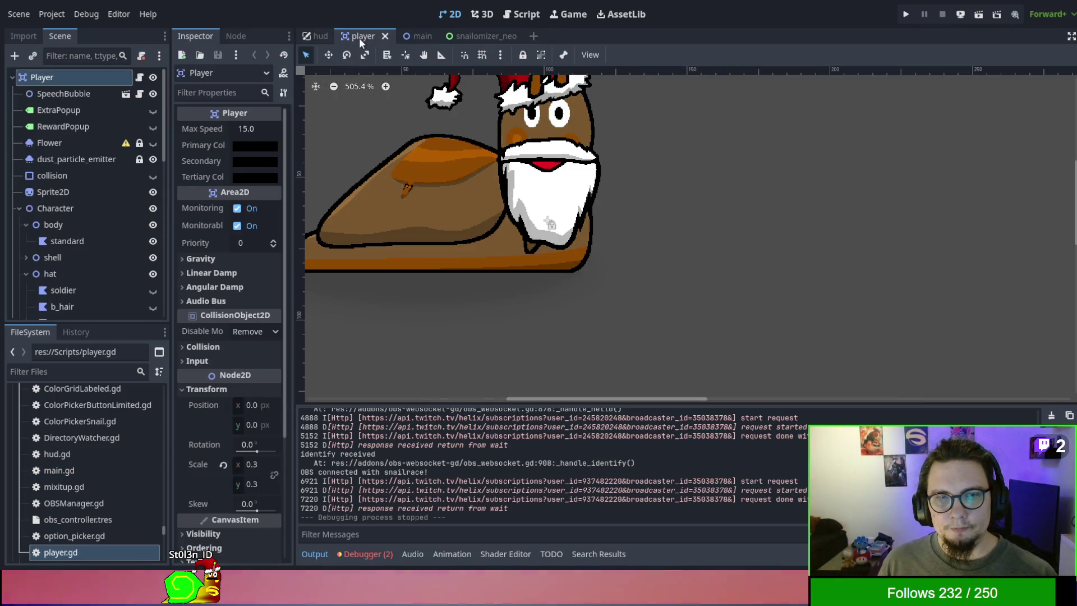
left_click(410, 34)
left_click(424, 315)
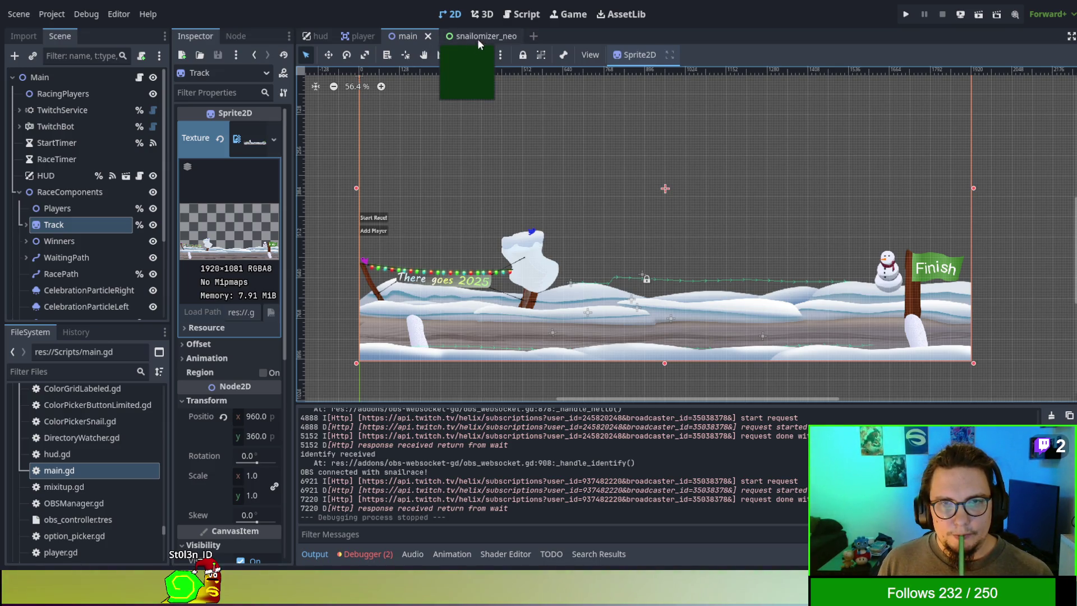
left_click(515, 16)
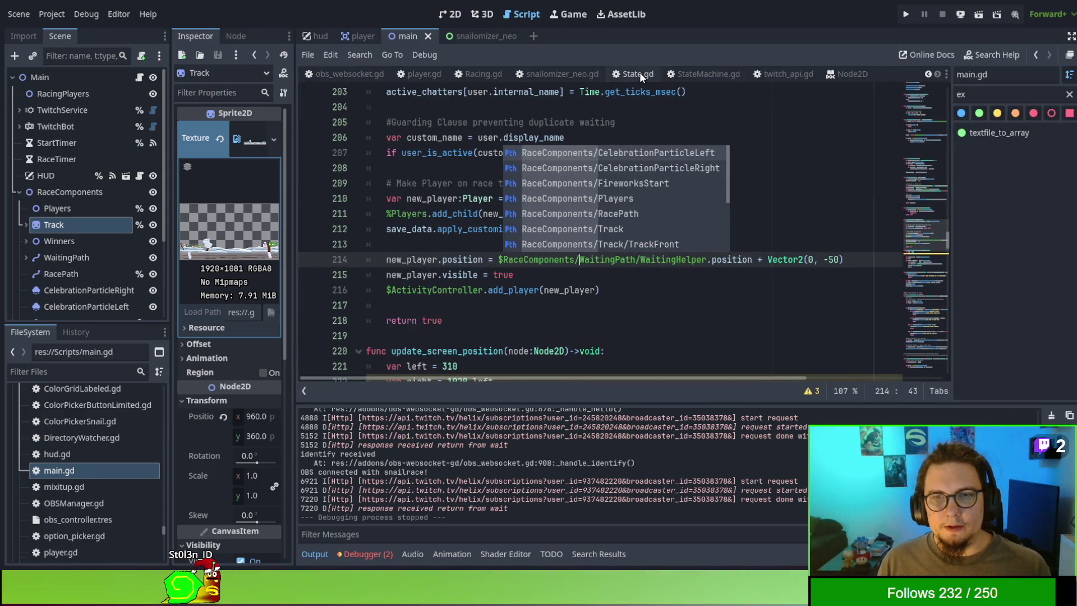
Step: Cycle through the open script tabs: snailomizer_neo.gd, main.gd, hud.gd and ActivityRacing.gd
left_click(666, 72)
left_click(716, 74)
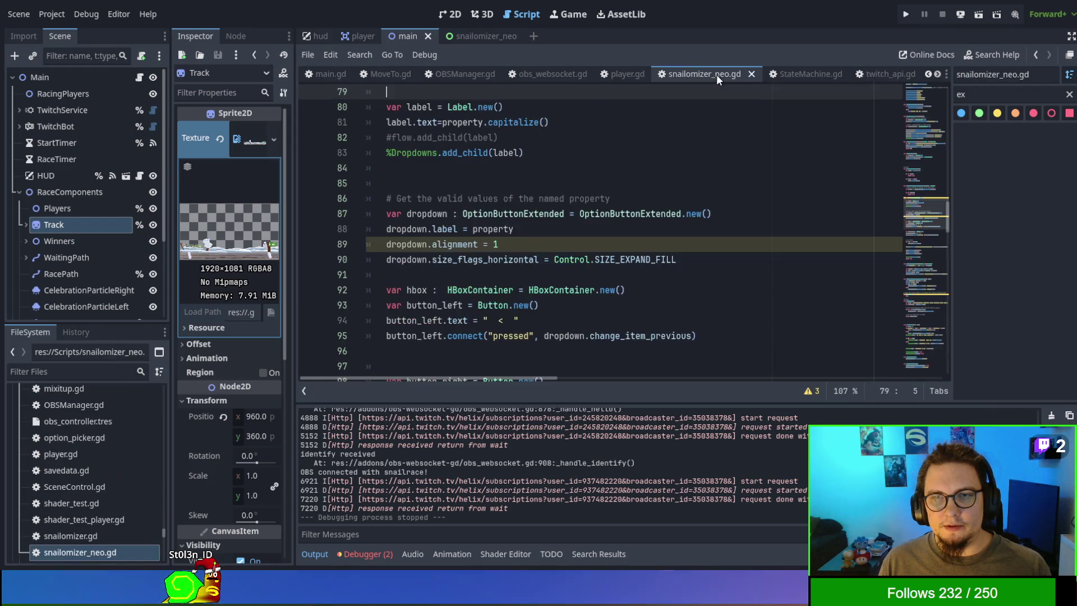
left_click(752, 73)
left_click(719, 76)
left_click(738, 69)
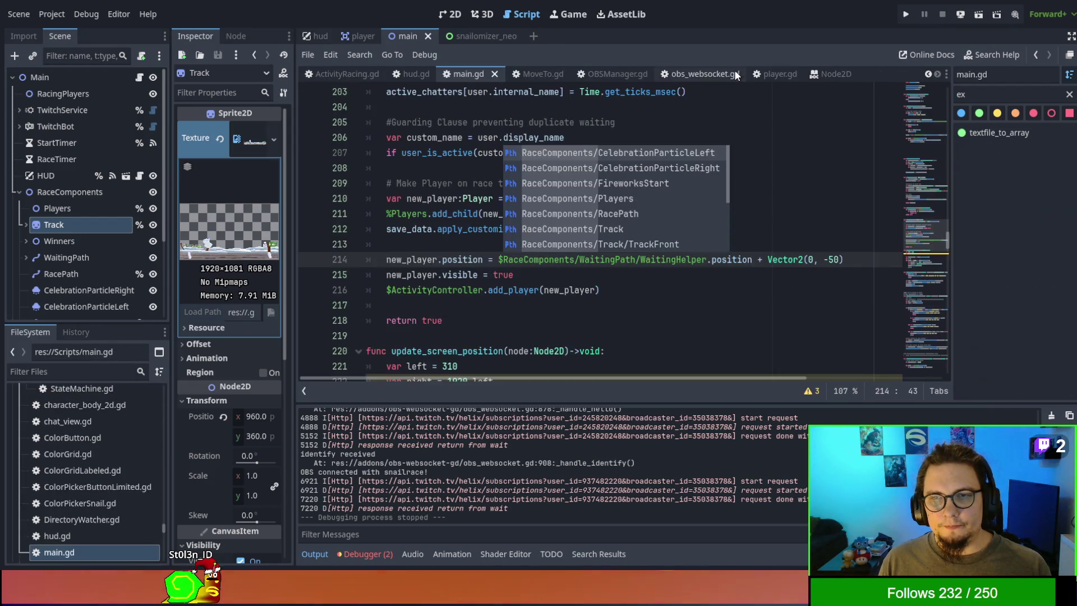
left_click(729, 71)
left_click(780, 68)
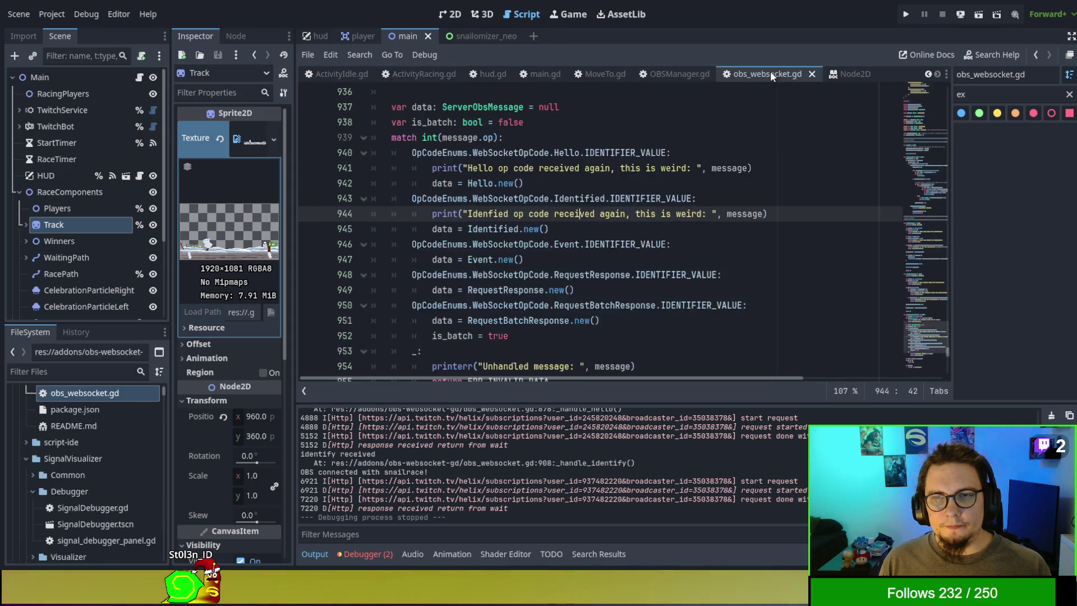
left_click(729, 69)
left_click(655, 72)
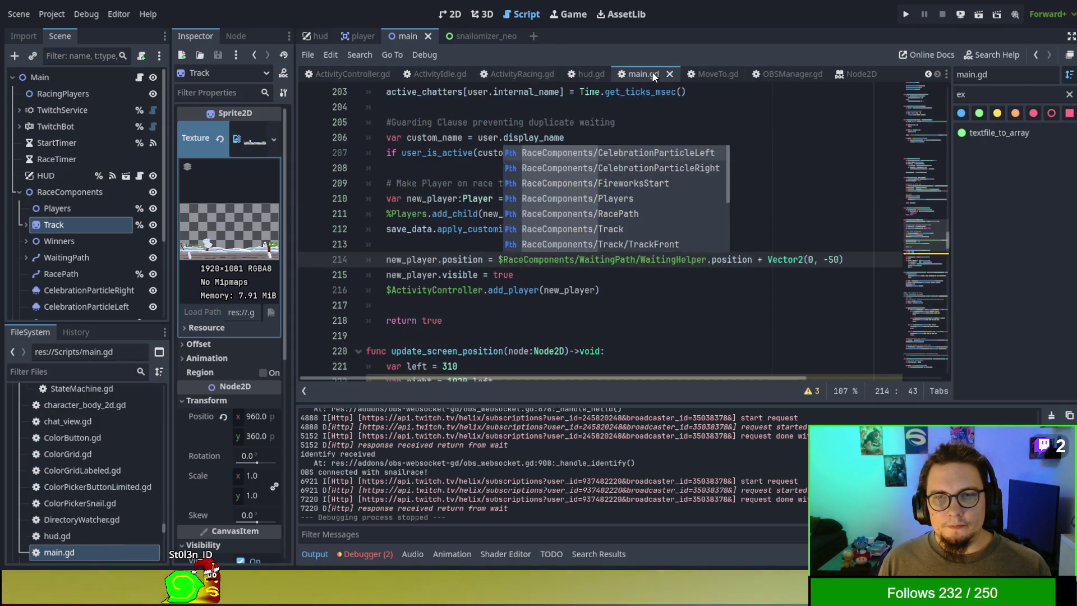
left_click(627, 70)
left_click(664, 68)
left_click(704, 77)
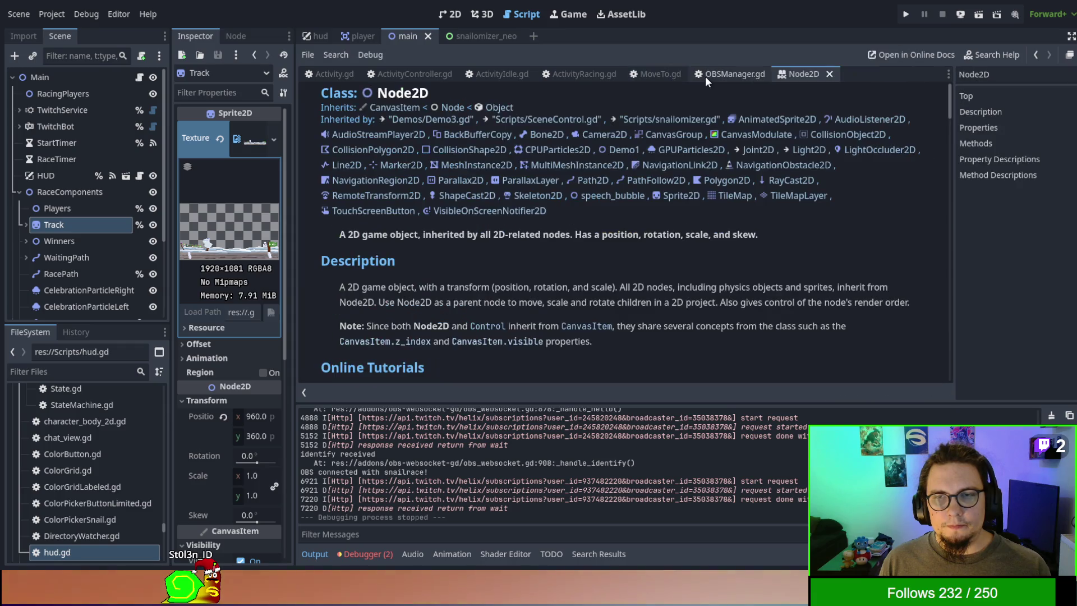
left_click(712, 74)
left_click(713, 75)
Step: Open the Node2D class reference and jump to the apply_scale method description
left_click(714, 75)
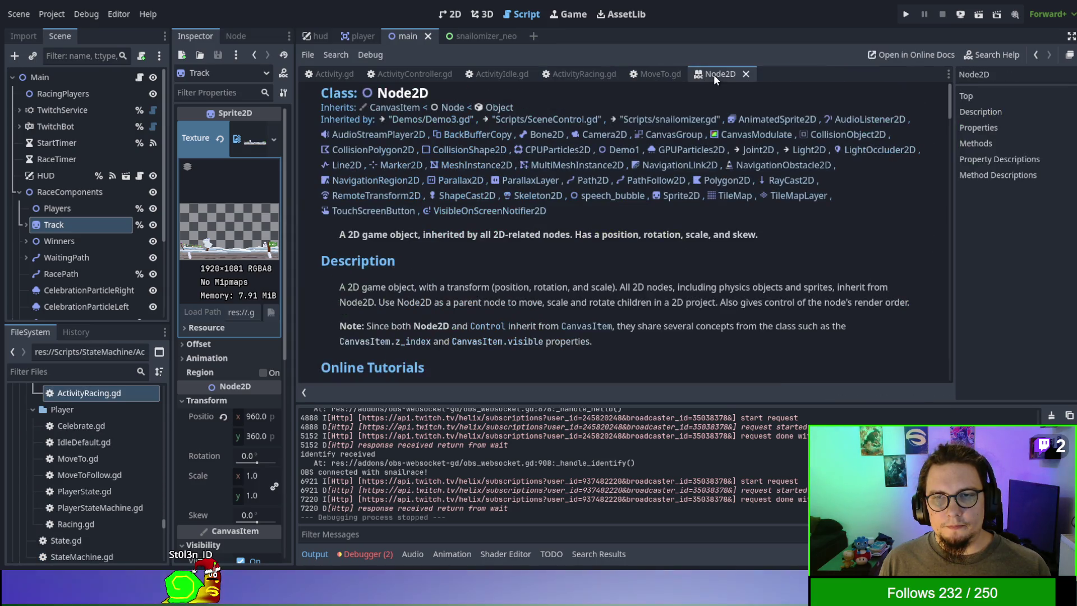
scroll(667, 201, "down", 10)
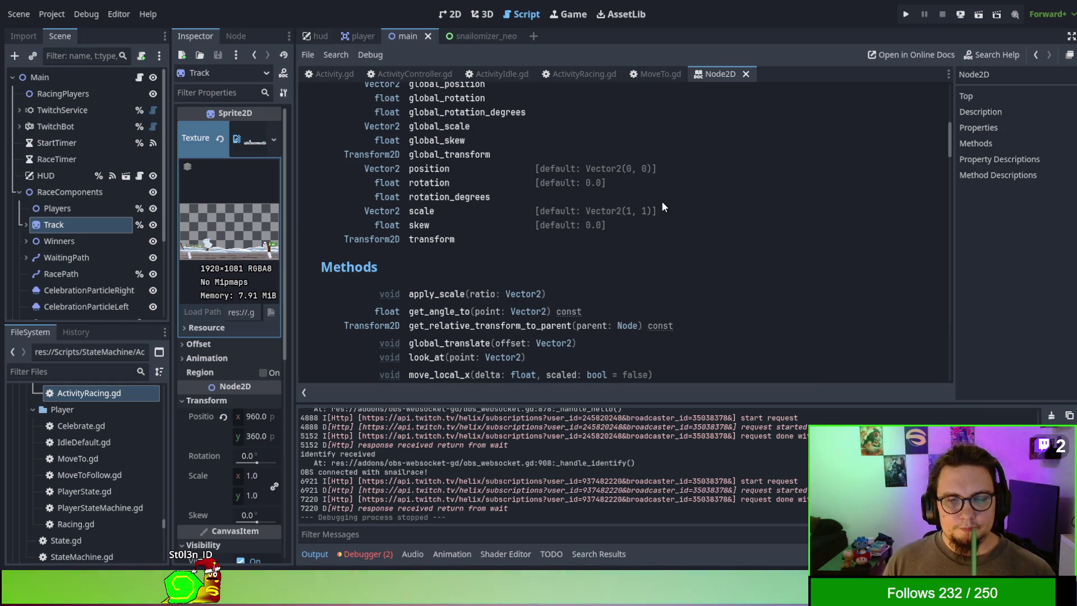
scroll(661, 202, "up", 3)
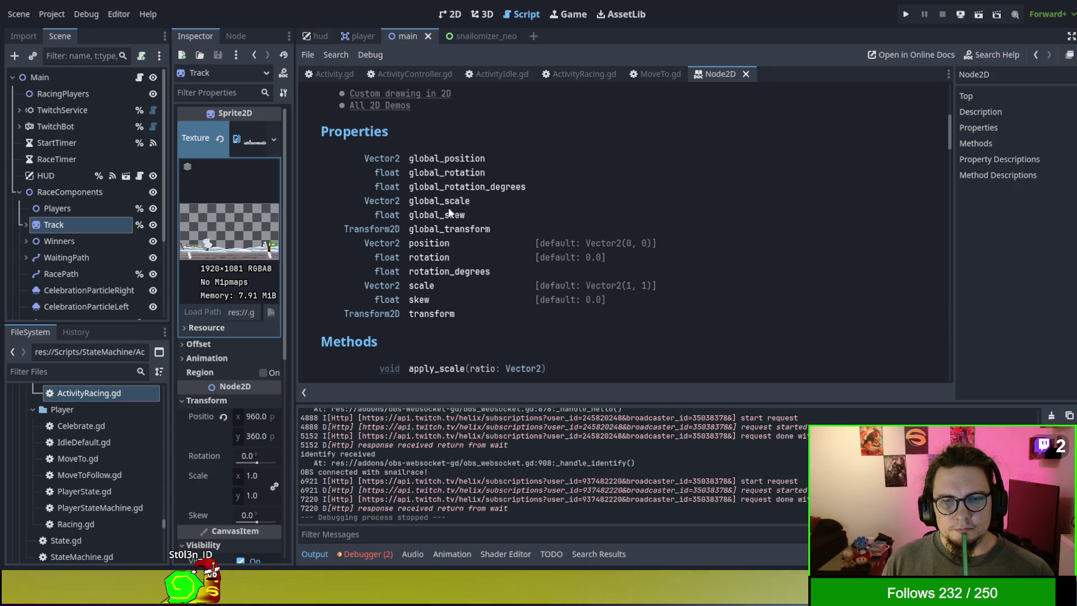
scroll(439, 303, "down", 3)
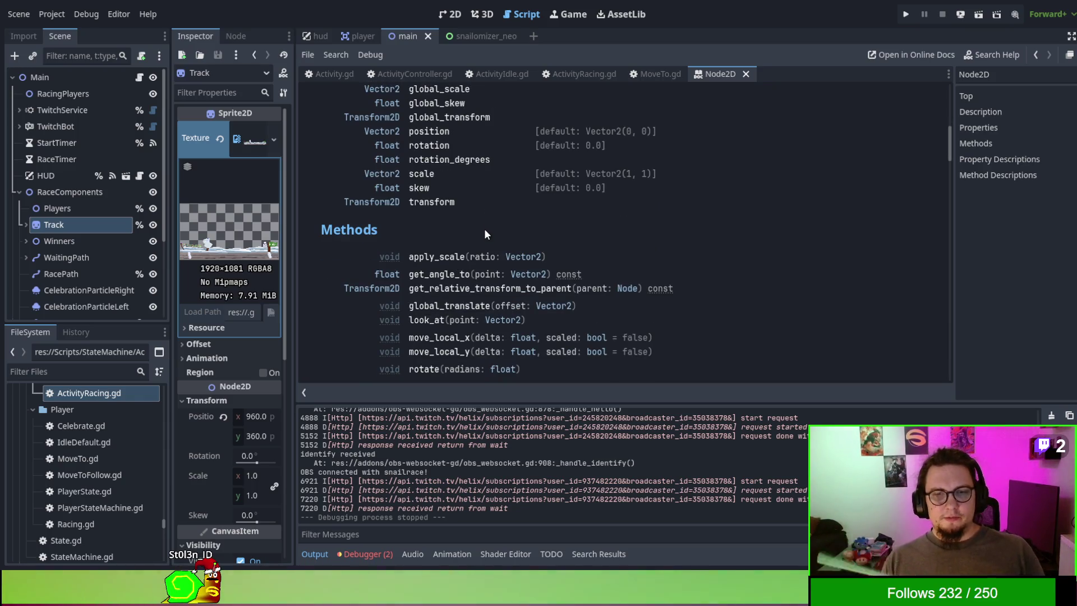
scroll(484, 227, "down", 1)
scroll(483, 227, "down", 1)
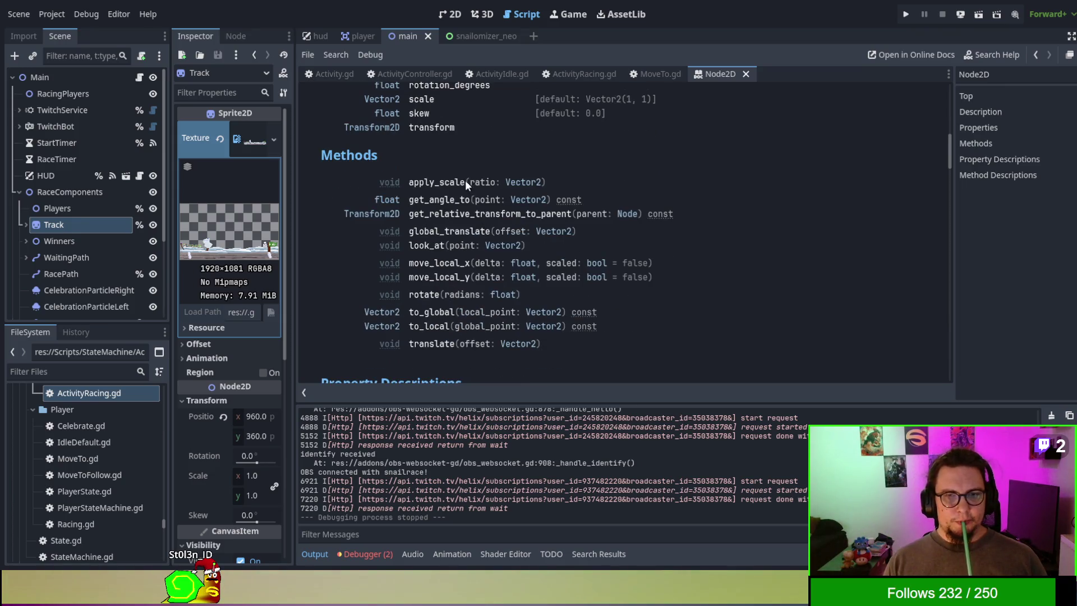
left_click(446, 181)
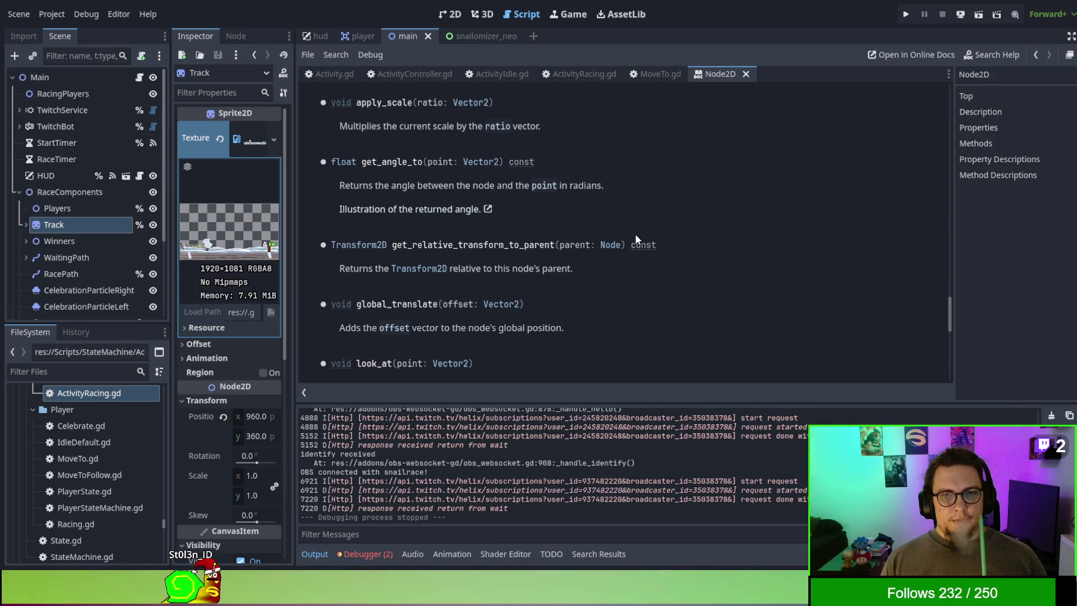
Step: Read through the Node2D method descriptions, then return via Activity.gd to ActivityRacing.gd
scroll(636, 236, "up", 1)
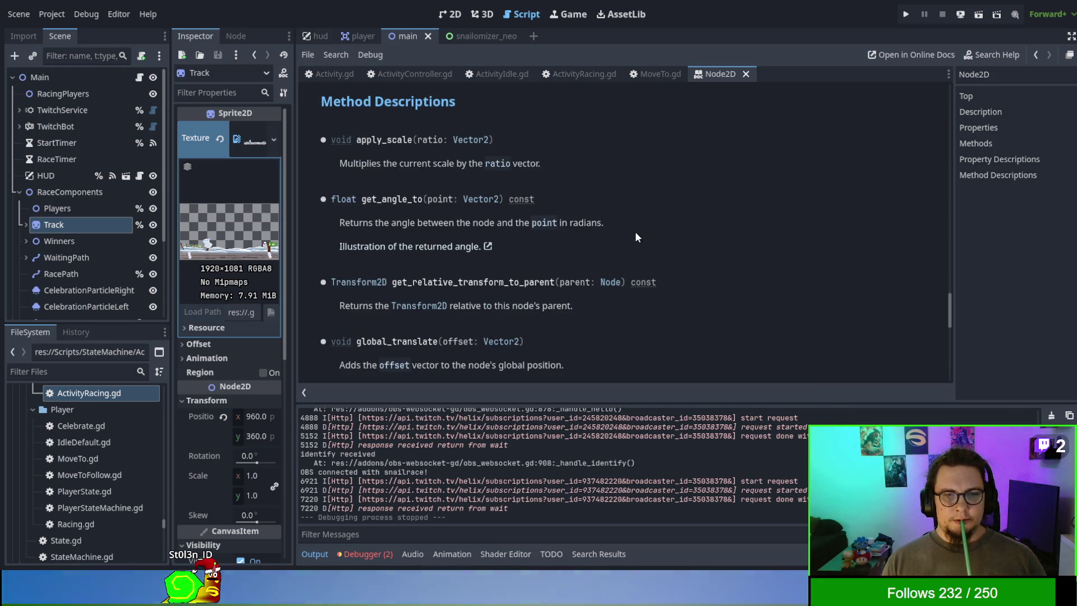
scroll(636, 235, "down", 1)
scroll(636, 235, "down", 3)
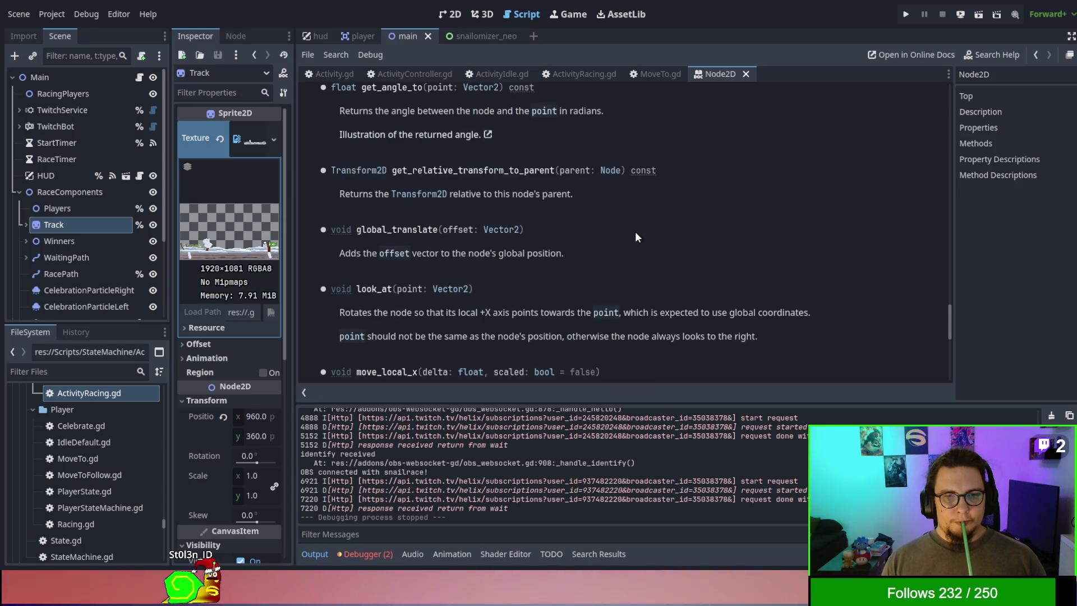
scroll(636, 232, "down", 2)
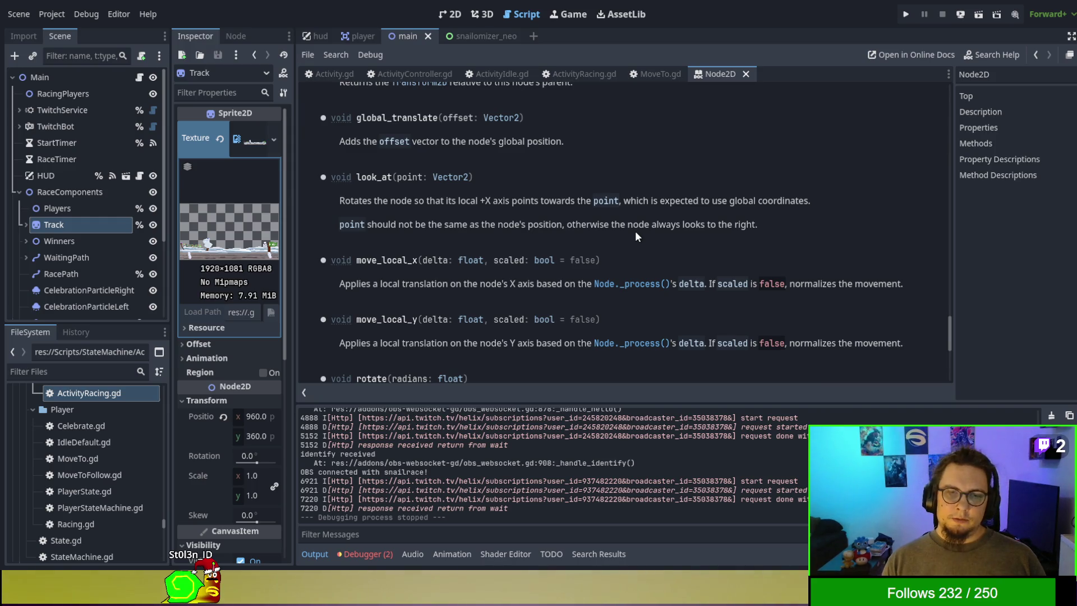
scroll(636, 236, "down", 2)
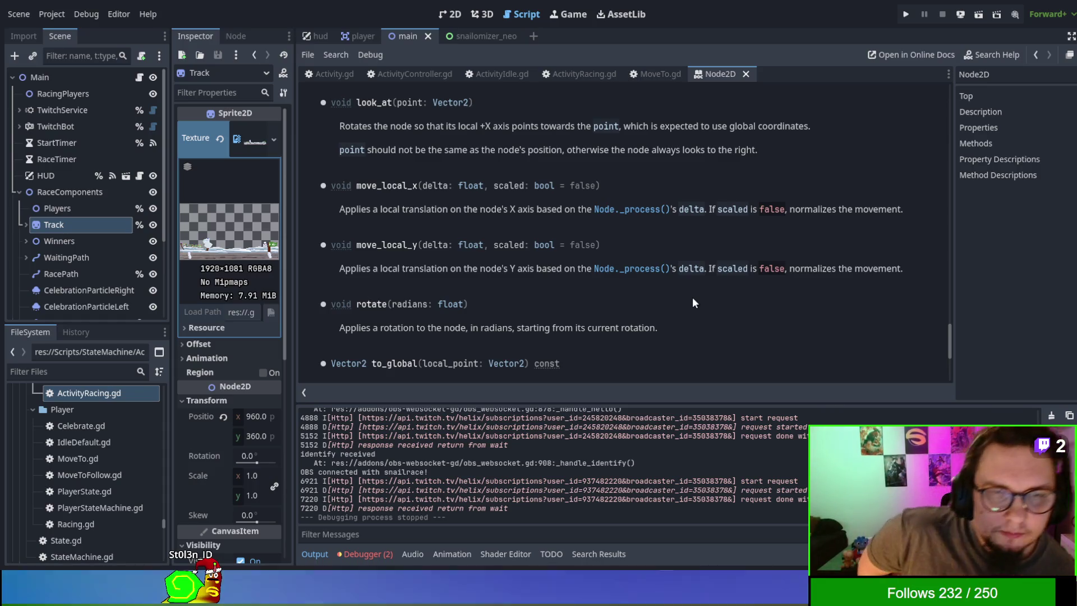
scroll(635, 224, "down", 3)
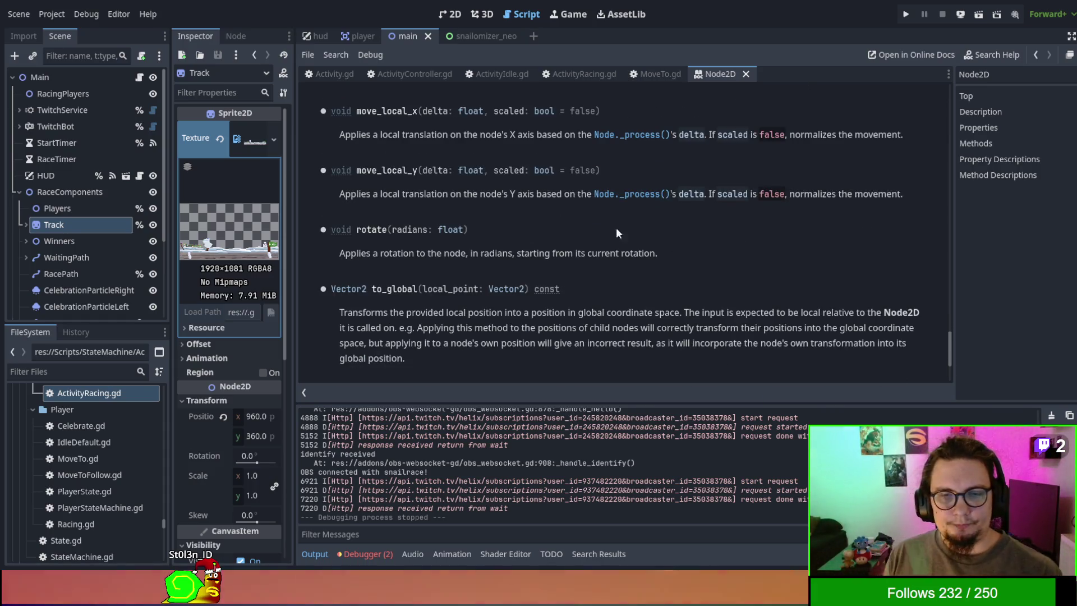
scroll(651, 180, "down", 2)
scroll(651, 178, "down", 2)
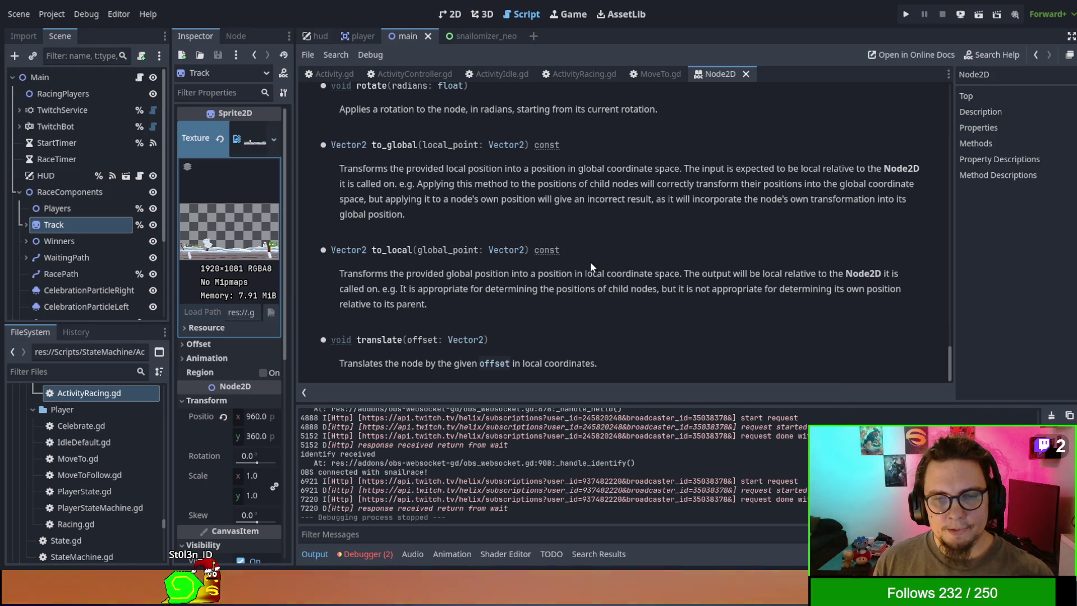
scroll(590, 261, "up", 2)
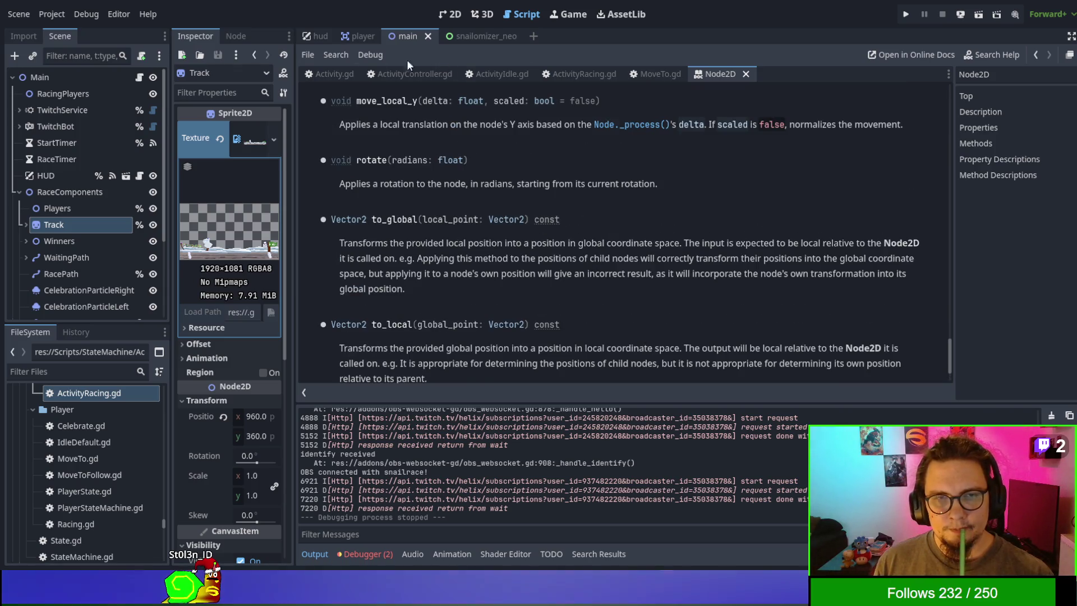
scroll(434, 213, "up", 3)
scroll(434, 214, "up", 1)
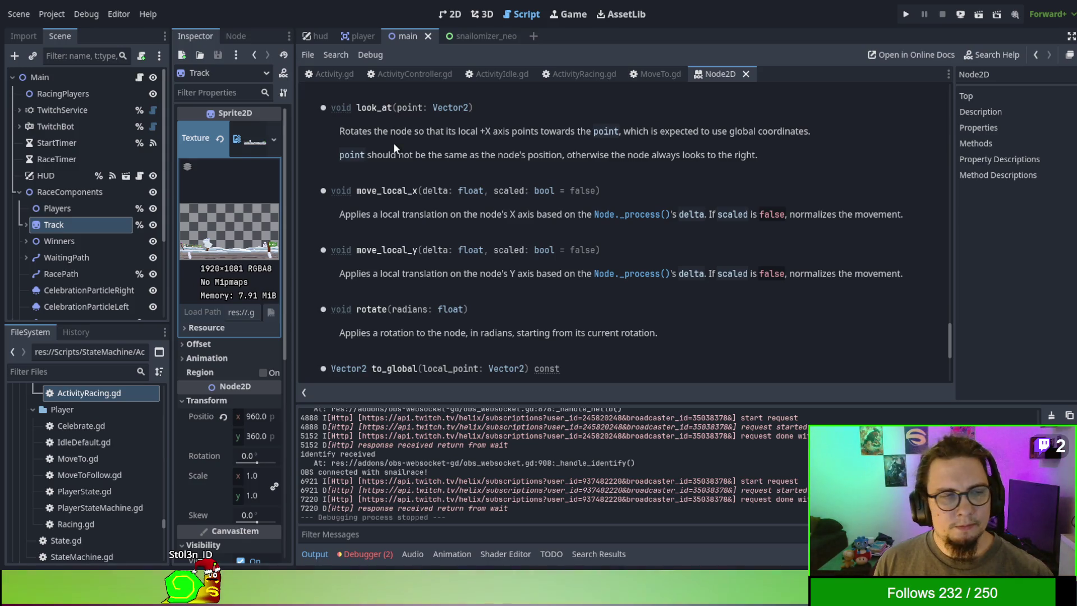
left_click(329, 76)
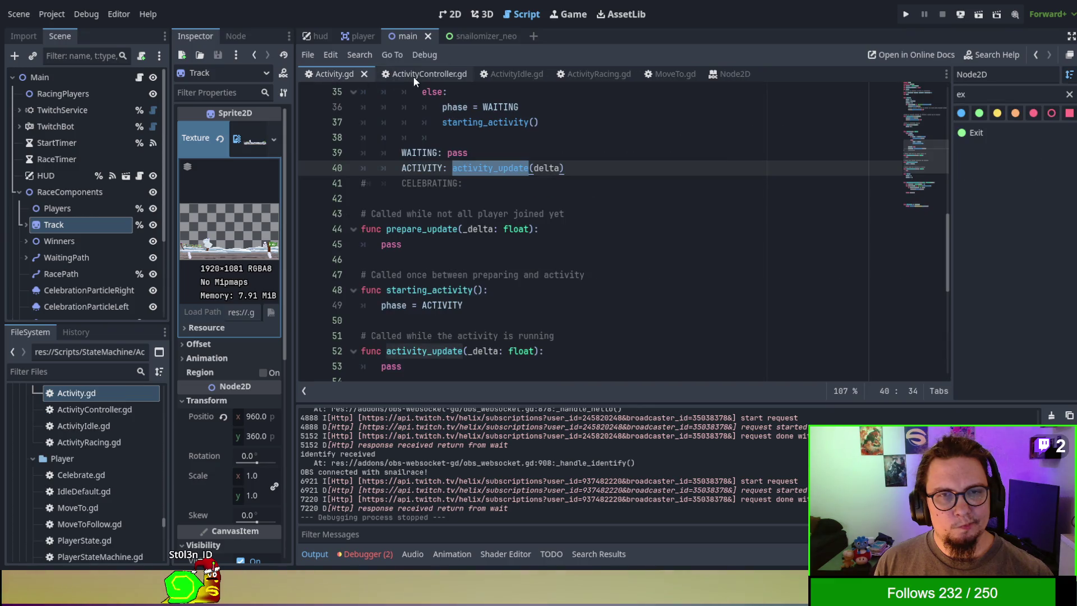
left_click(585, 74)
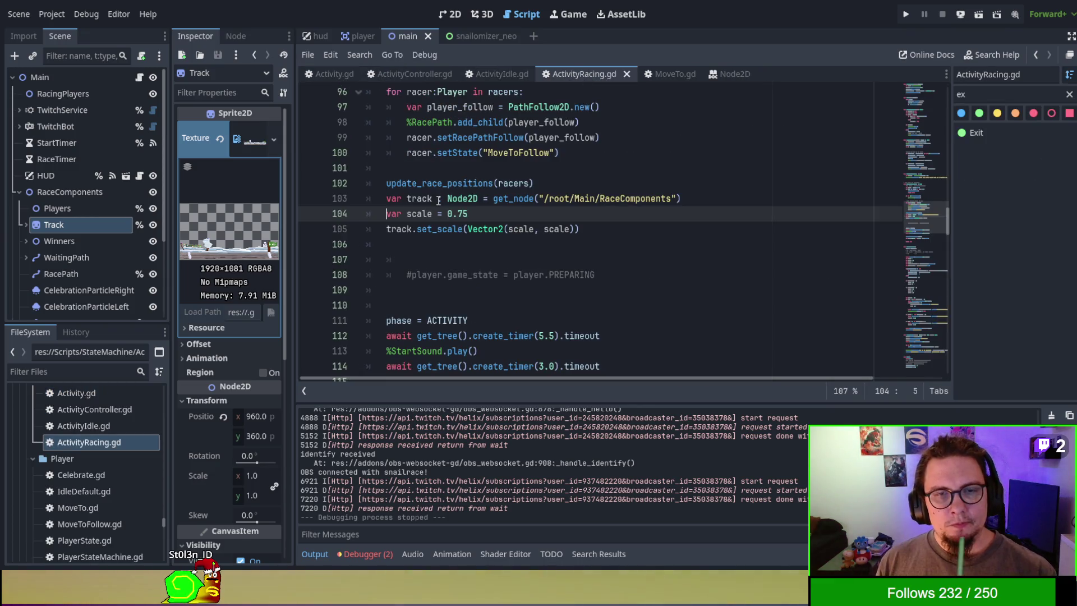
Step: Start a new line 106 in ActivityRacing.gd reading 'track.set_positi'
left_click(481, 213)
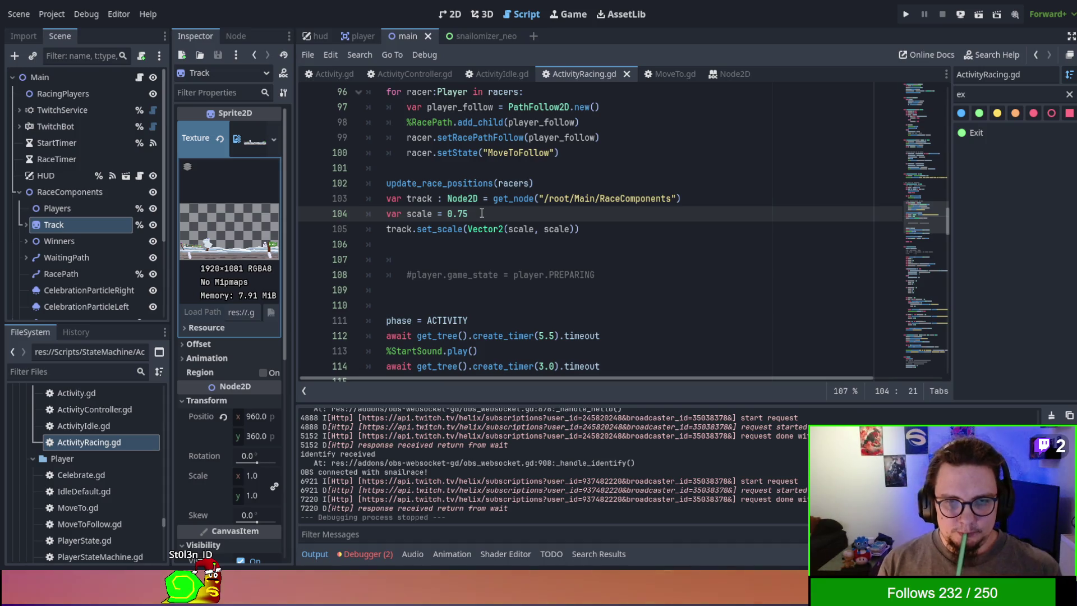
key("Down")
key("Down")
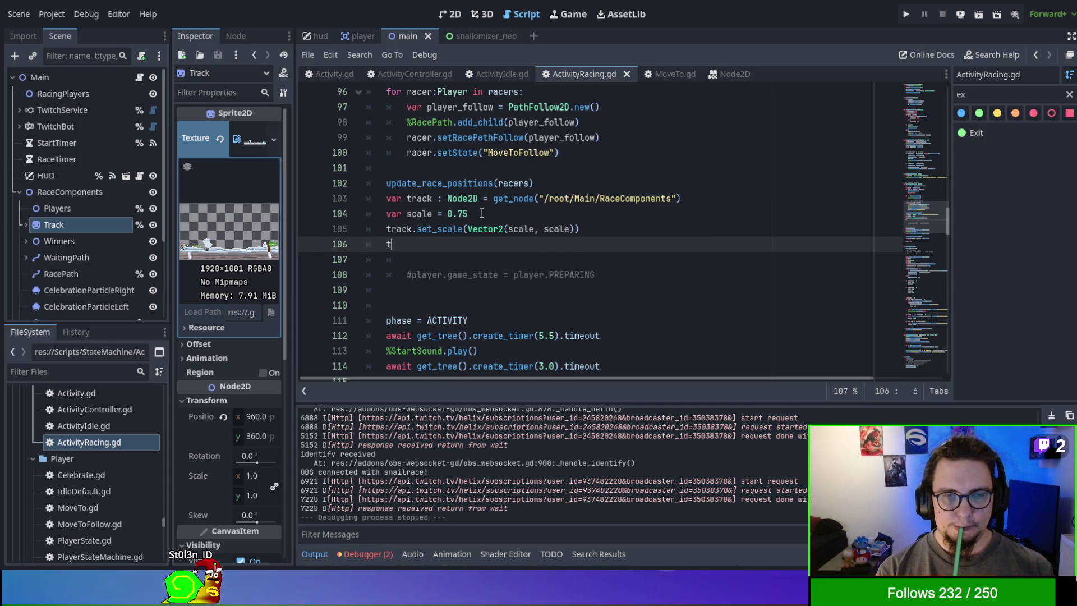
type("track.set")
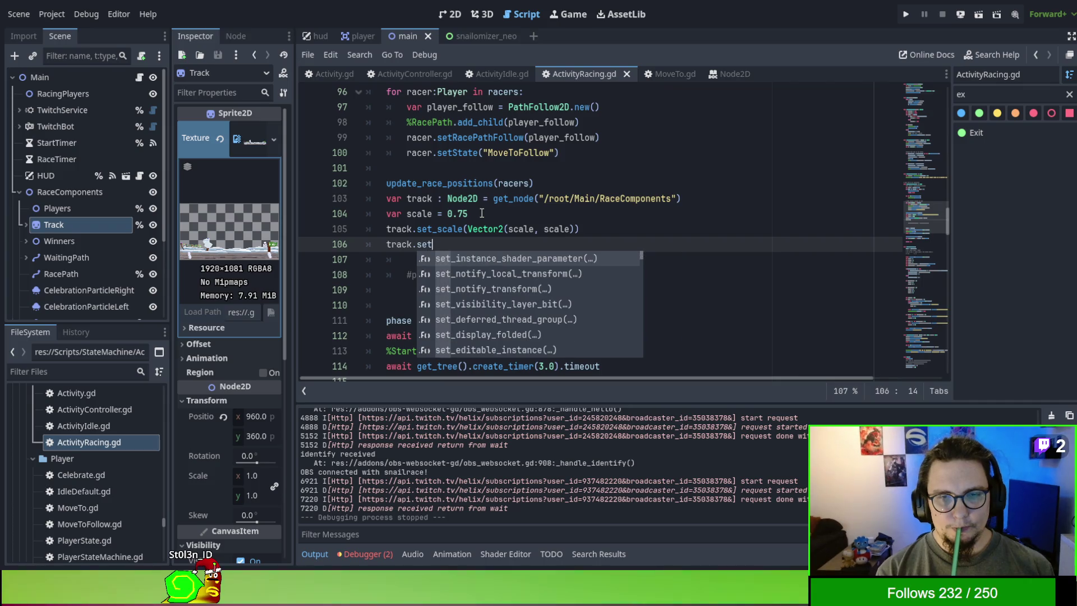
type("_positi")
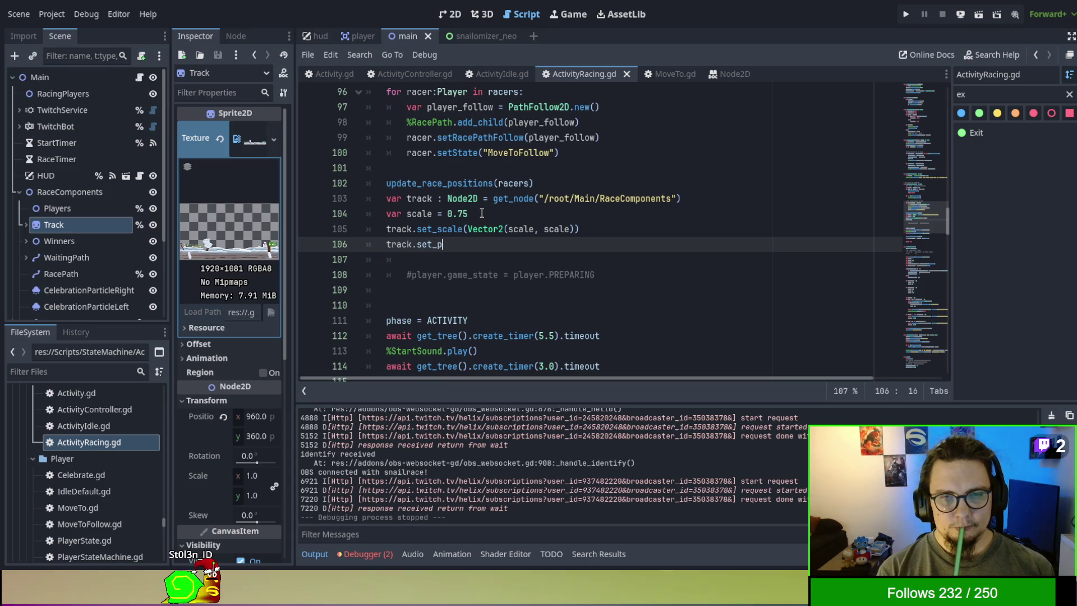
Step: Find Node2D's position property in the class reference and select its 'set_position(value)' setter
scroll(561, 224, "up", 1)
left_click(739, 79)
scroll(534, 207, "up", 15)
scroll(542, 181, "up", 15)
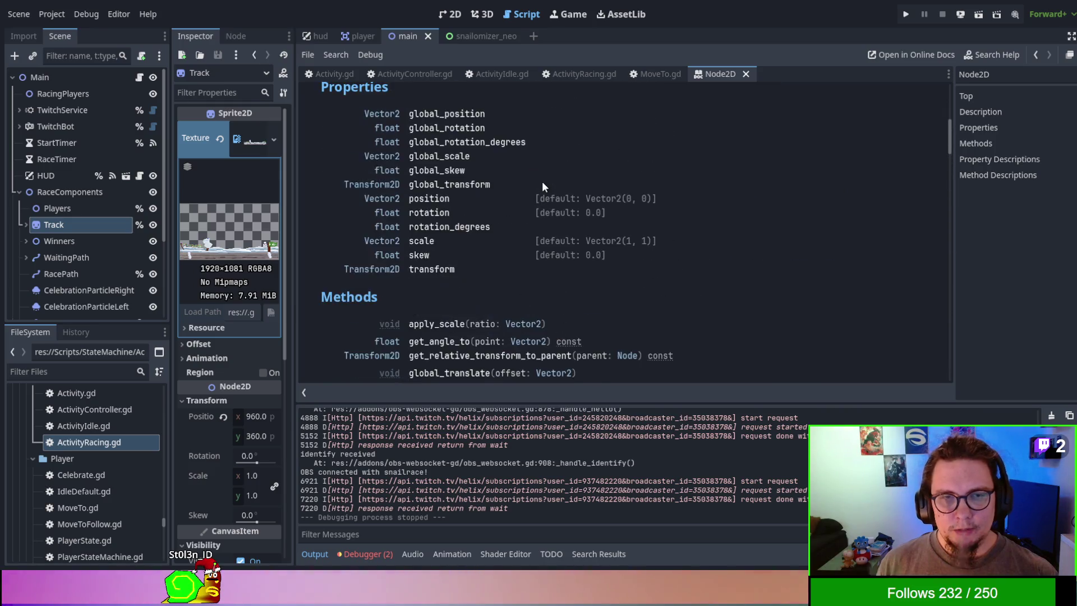
scroll(542, 180, "down", 5)
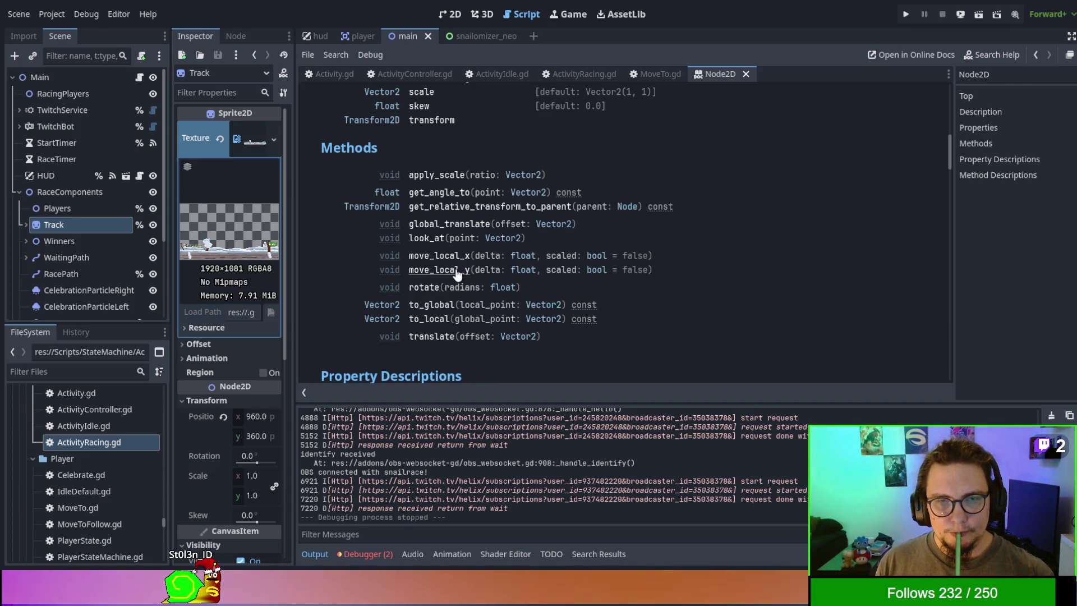
scroll(447, 238, "up", 4)
scroll(445, 225, "up", 1)
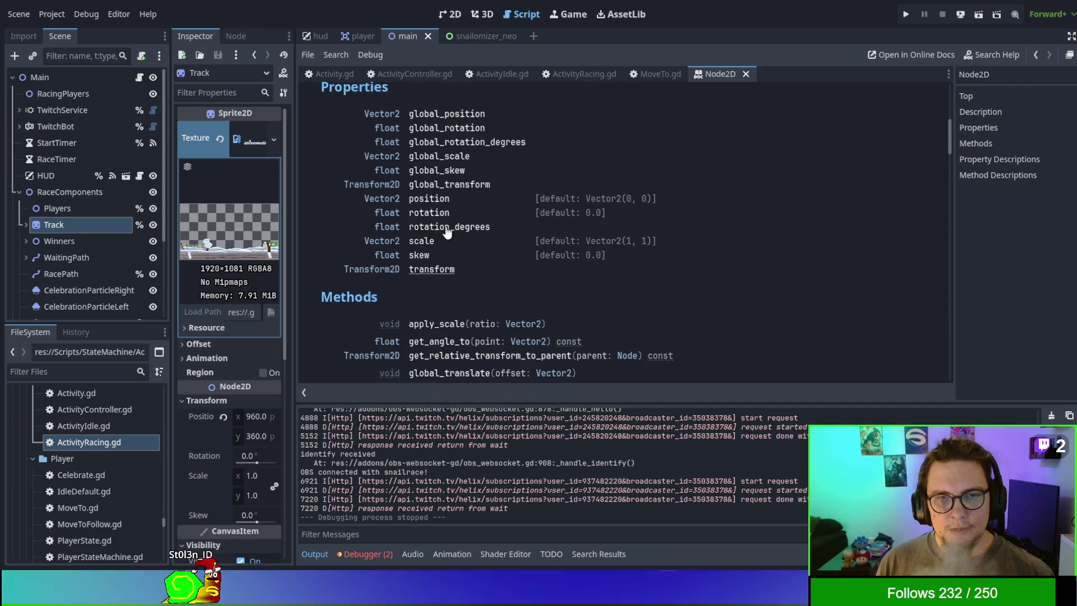
left_click(439, 207)
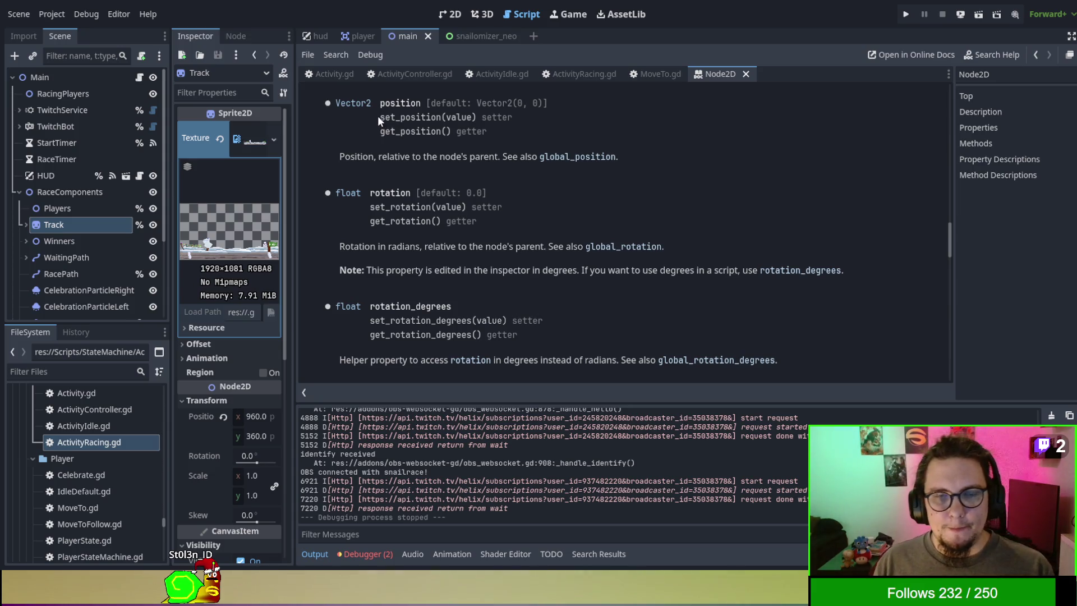
left_click_drag(381, 116, 477, 118)
key("ctrl+c")
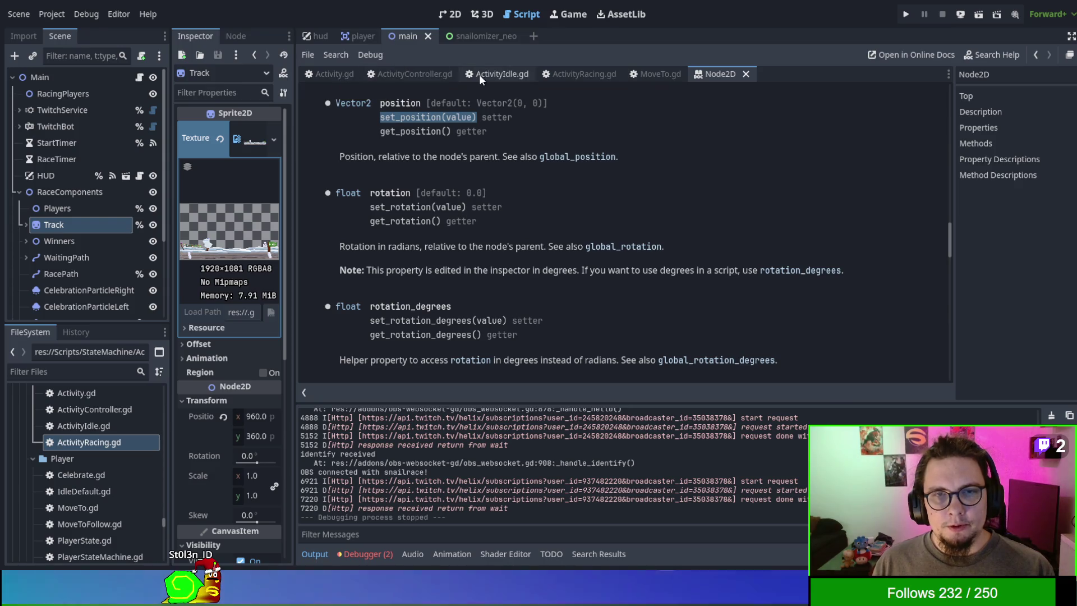
Step: Replace the half-typed call on line 106 with the pasted set_position(value) and remove the blank line
left_click(558, 77)
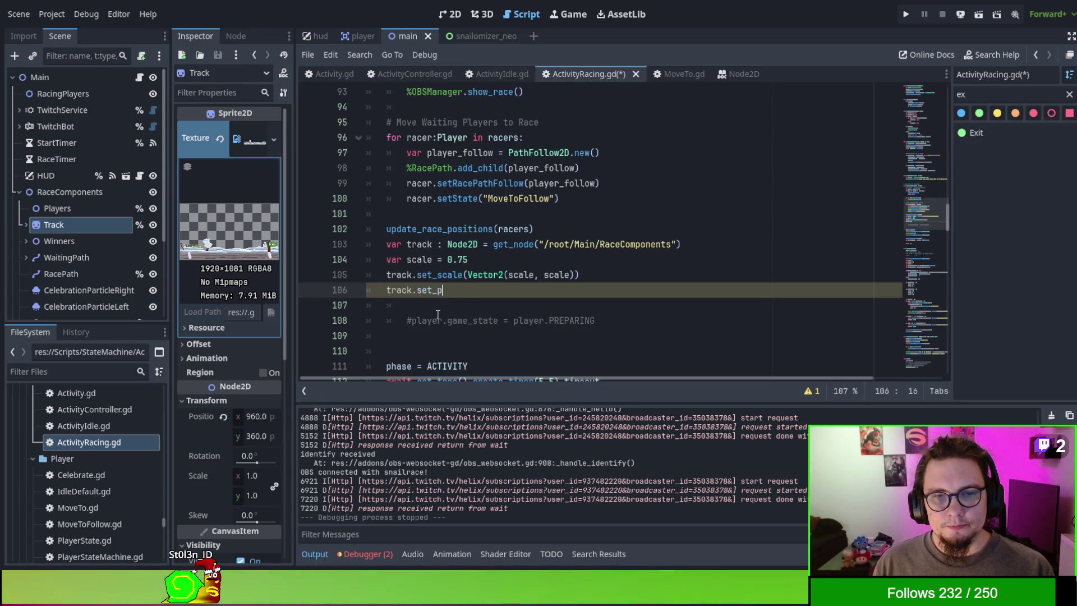
double_click(431, 290)
key("ctrl+v")
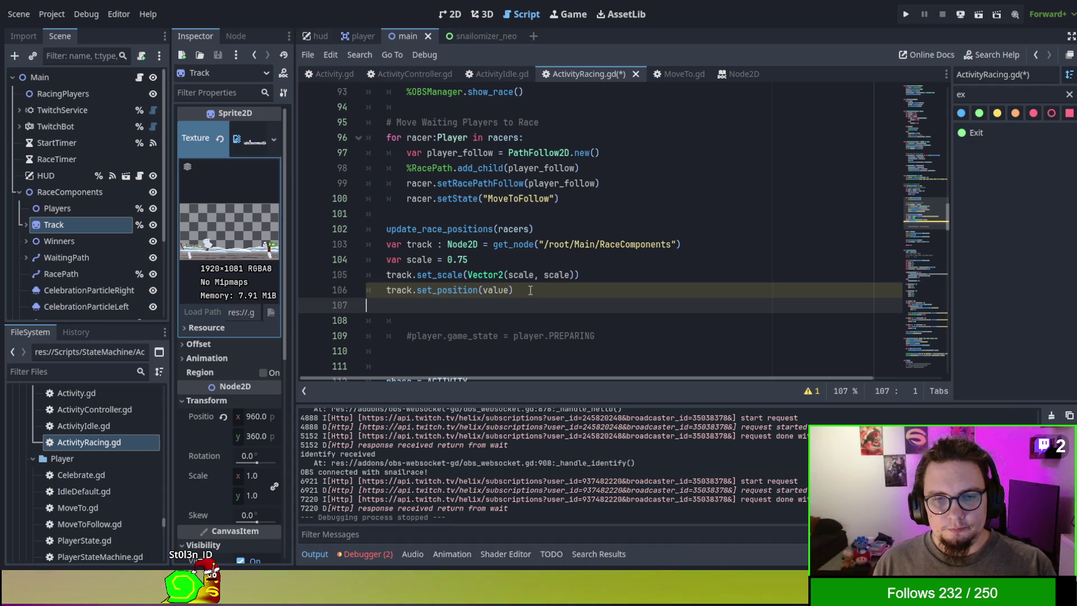
key("BackSpace")
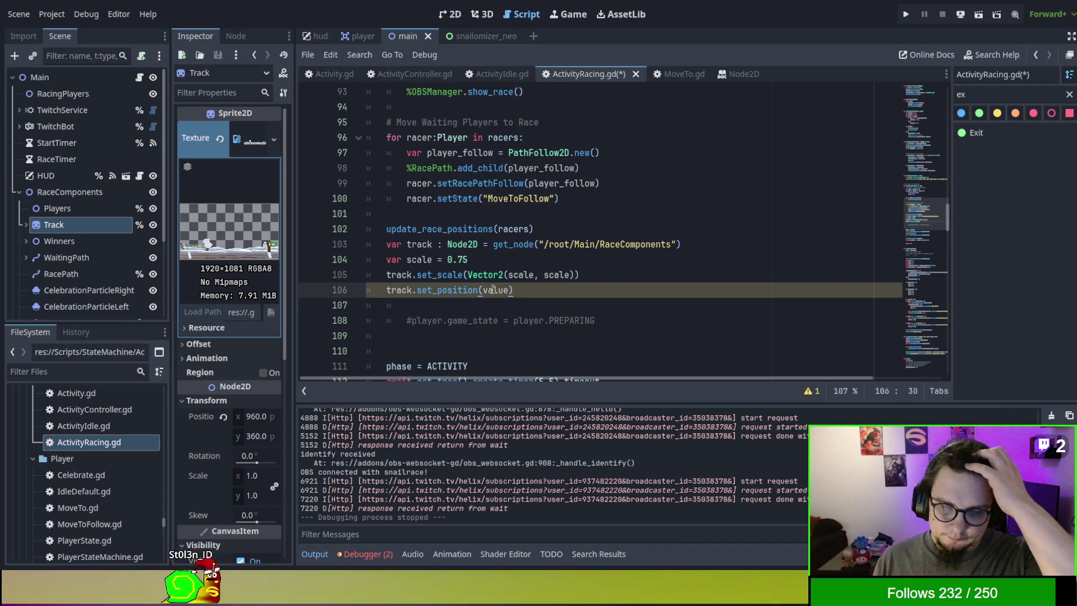
Step: Change the argument to Vector2(0,300), then save and run the game with F5
double_click(493, 289)
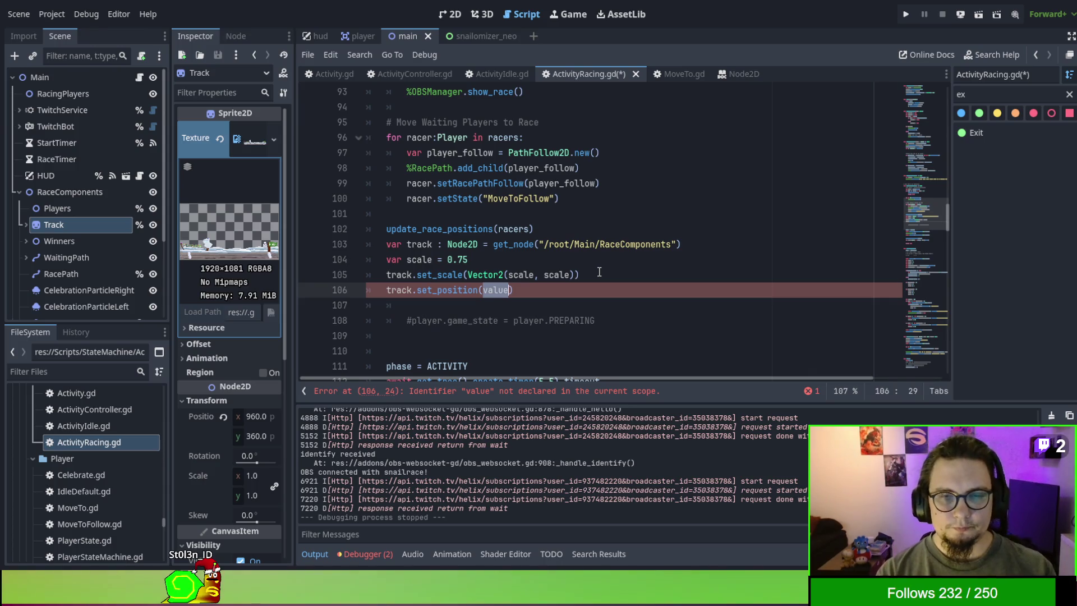
type("Vecto")
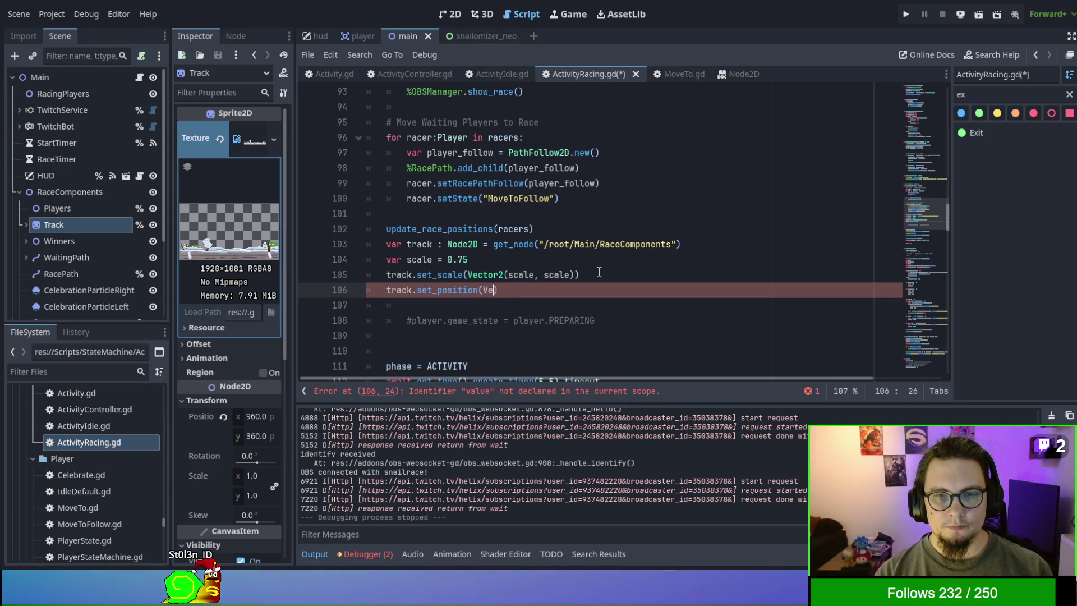
type("r2(")
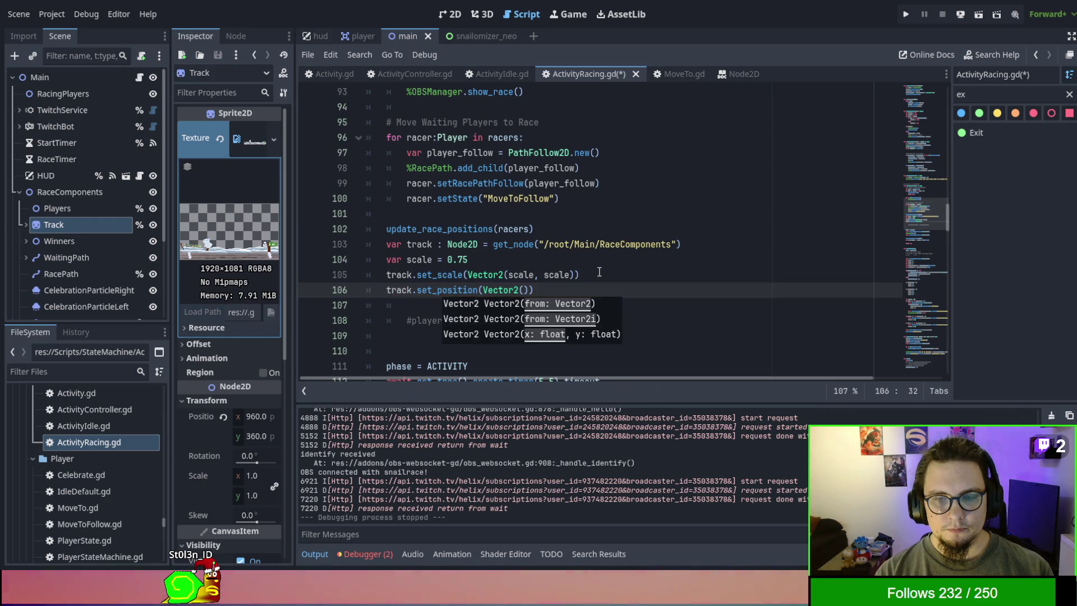
type("400")
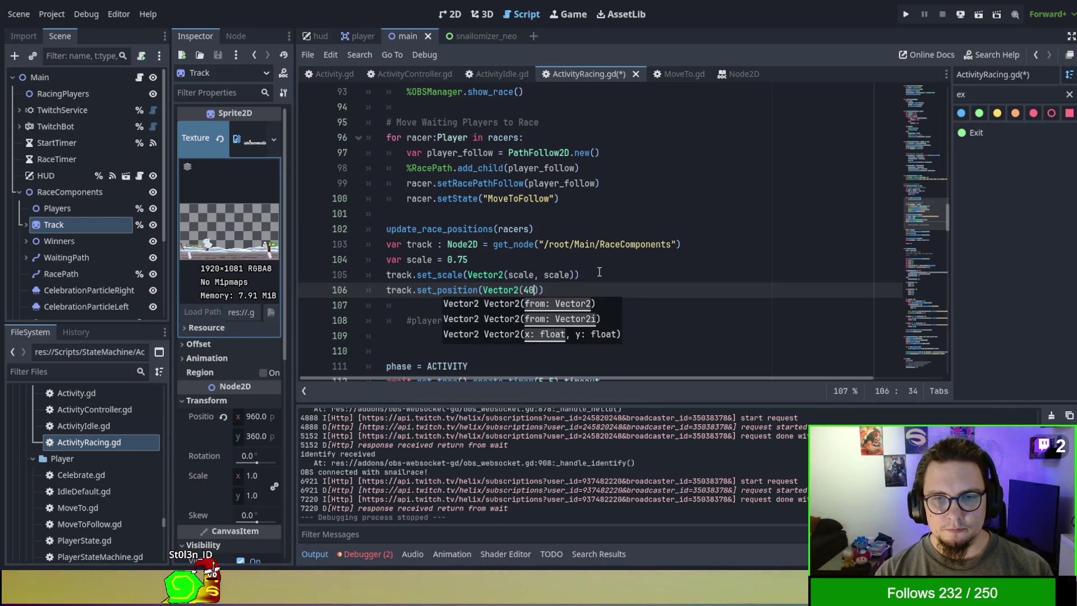
type(",")
key("BackSpace")
key("BackSpace")
key("BackSpace")
type("0,300")
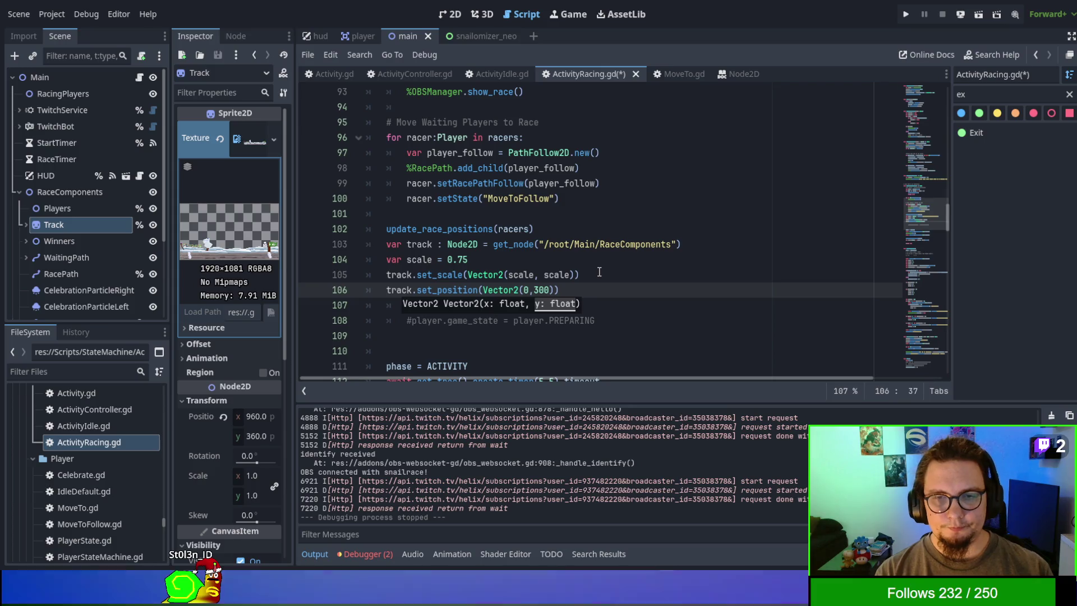
key("F5")
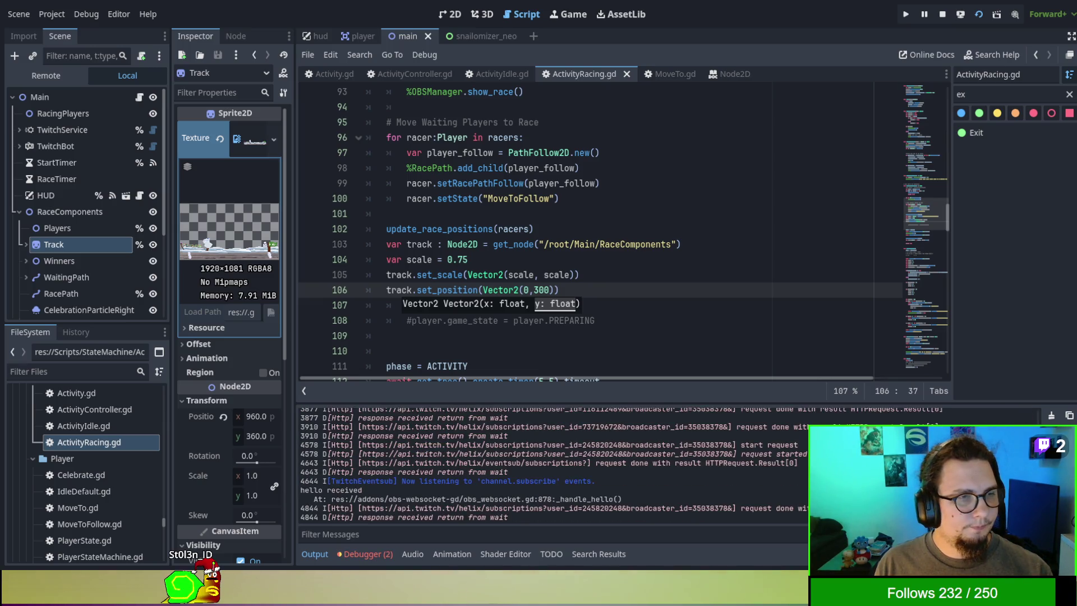
Step: View the repositioned track in the running game, stop it with F8, and go back to ActivityRacing.gd
left_click(35, 243)
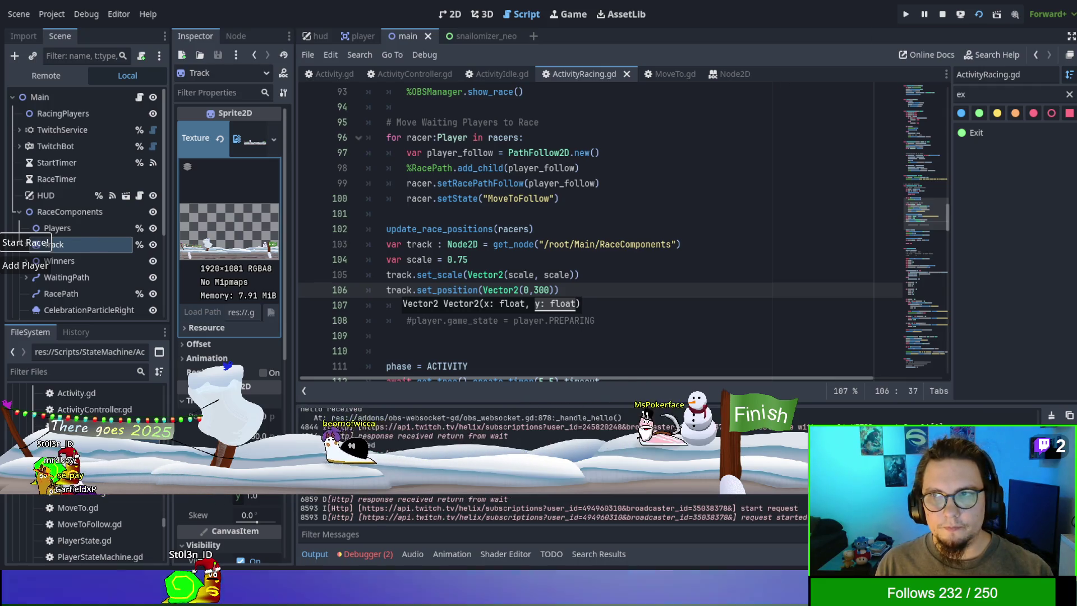
key("F8")
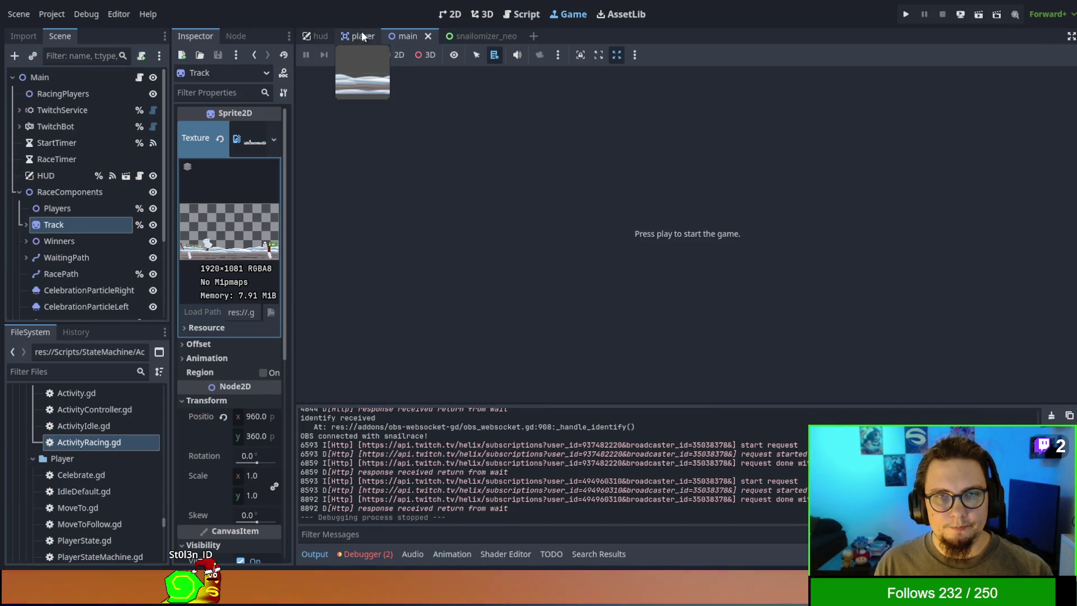
left_click(527, 14)
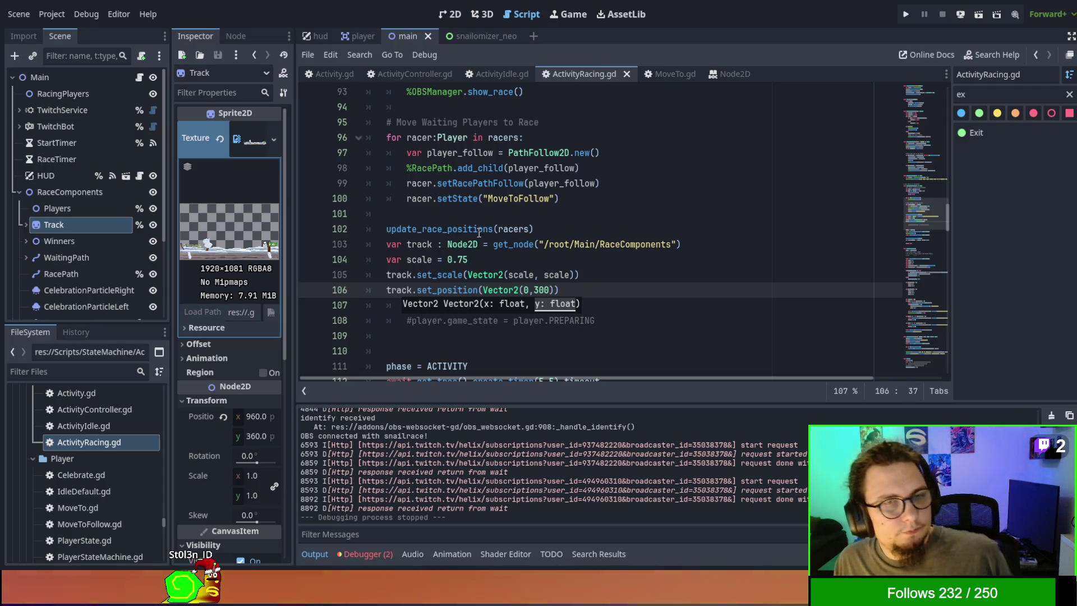
Step: Show the main scene in the 2D editor around its origin and select RaceComponents
left_click(454, 16)
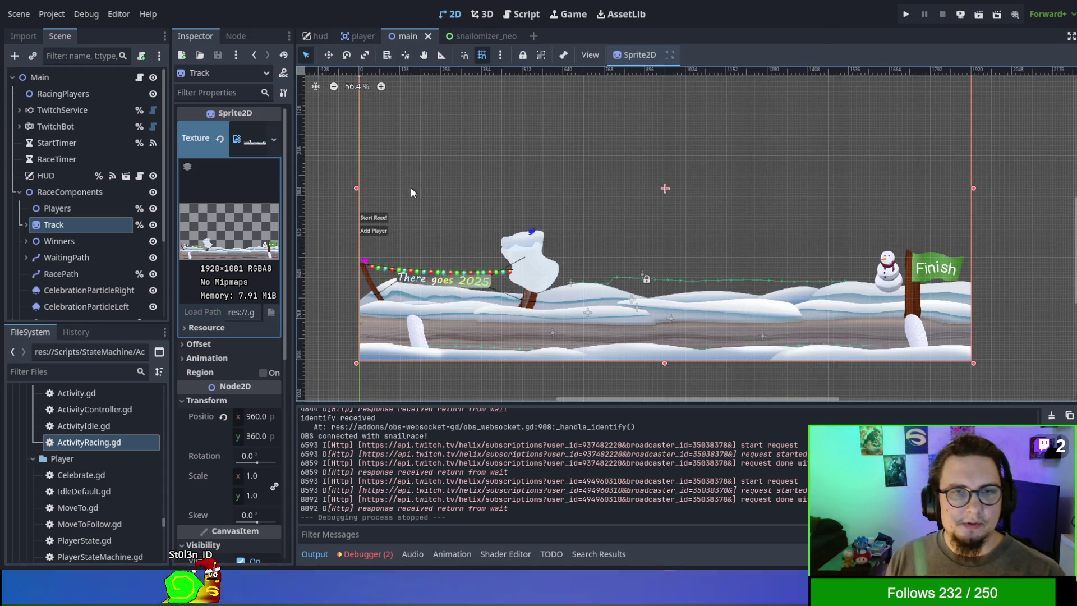
left_click(66, 195)
scroll(522, 227, "down", 1)
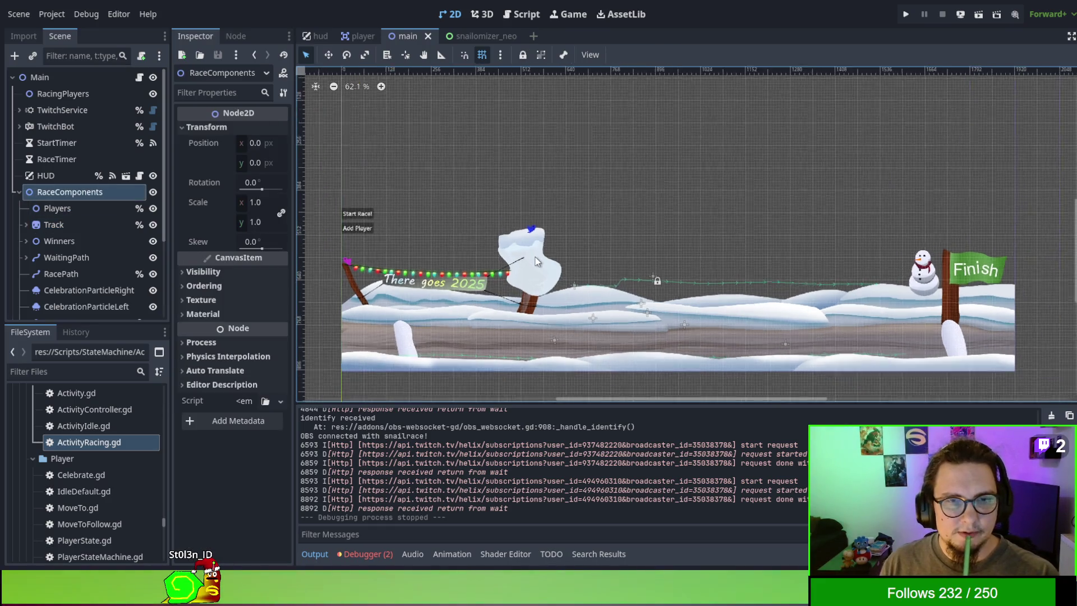
left_click_drag(522, 226, 541, 216)
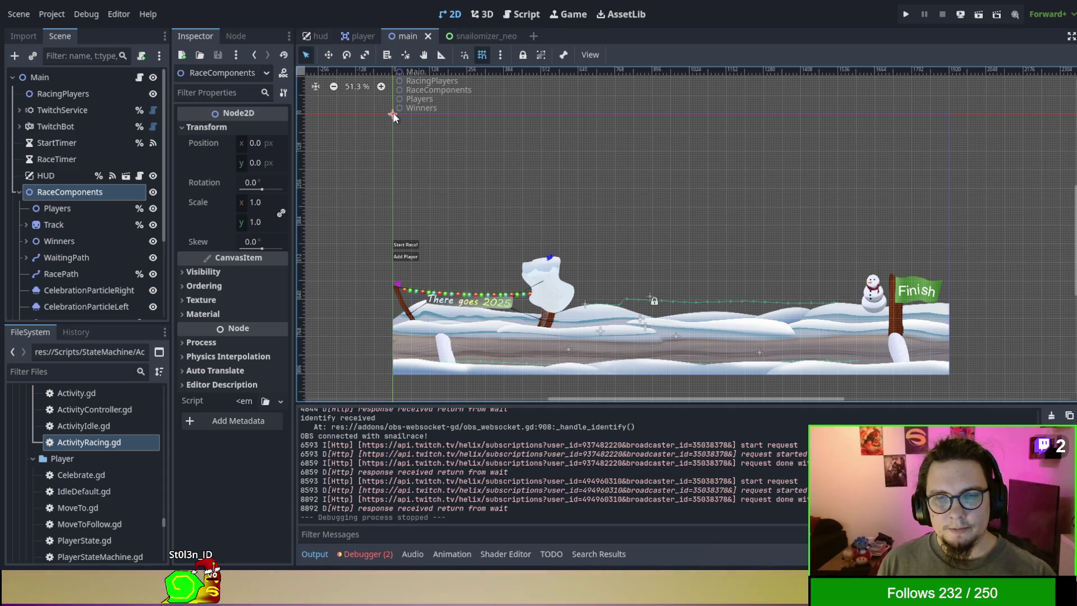
left_click(393, 115)
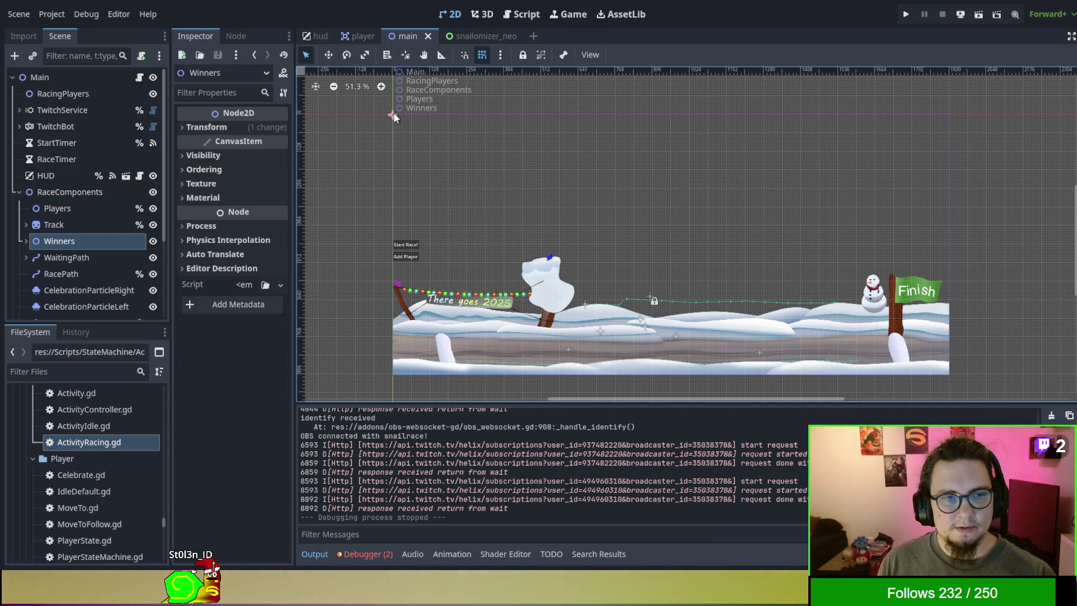
left_click(65, 193)
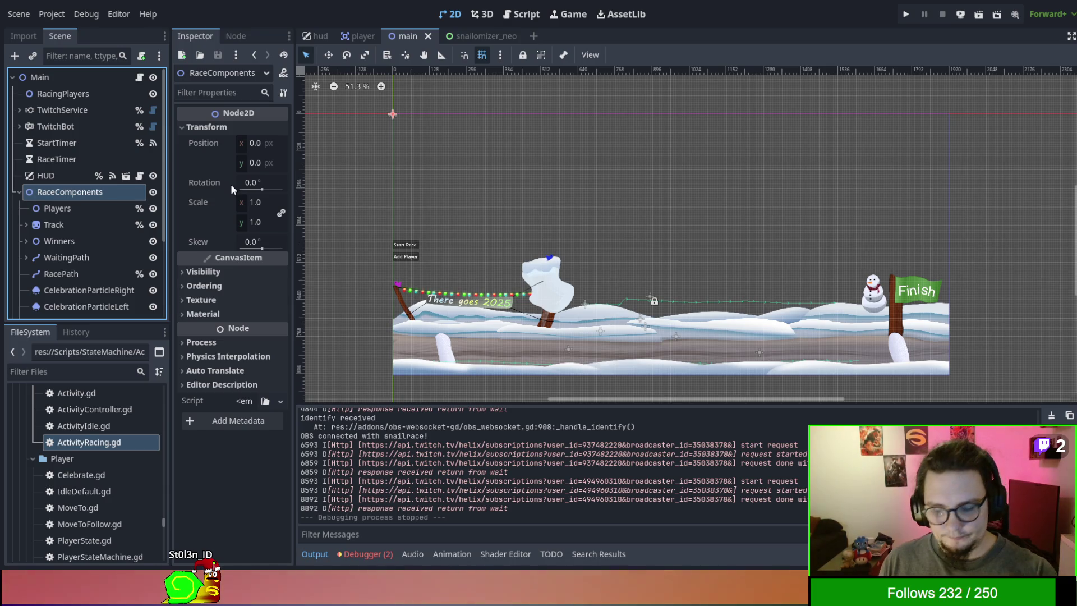
Step: Nudge RaceComponents, then reset its Position x to 0
left_click_drag(250, 153, 261, 153)
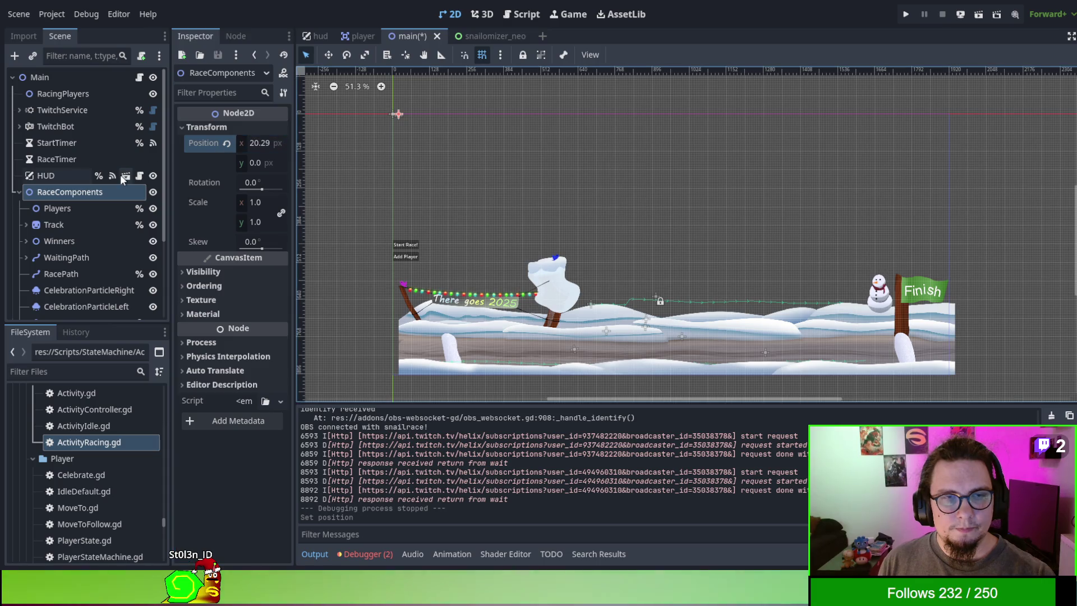
left_click(258, 146)
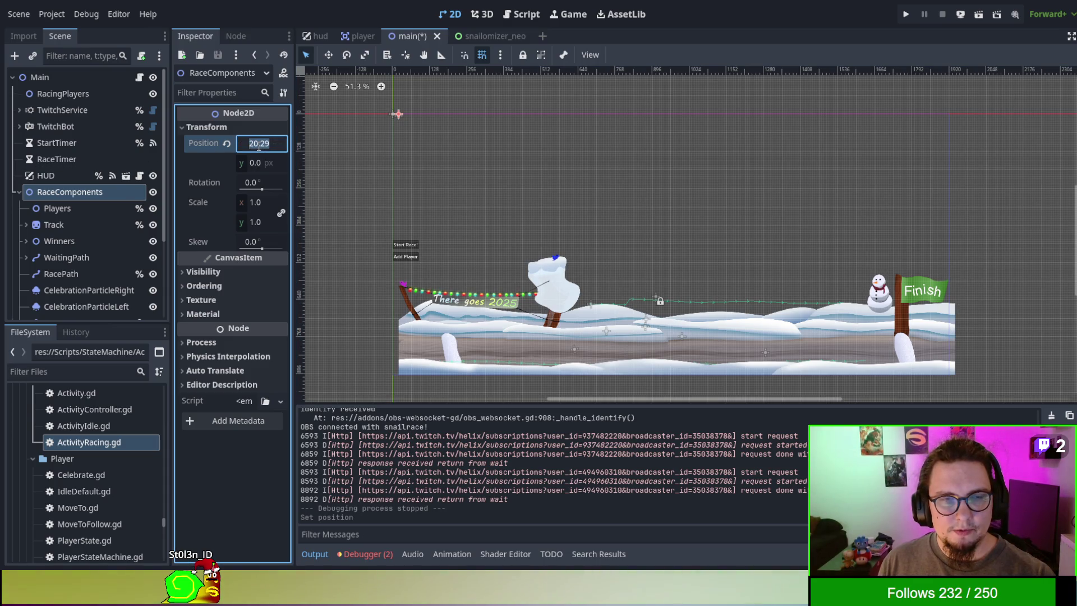
type("0")
key("Return")
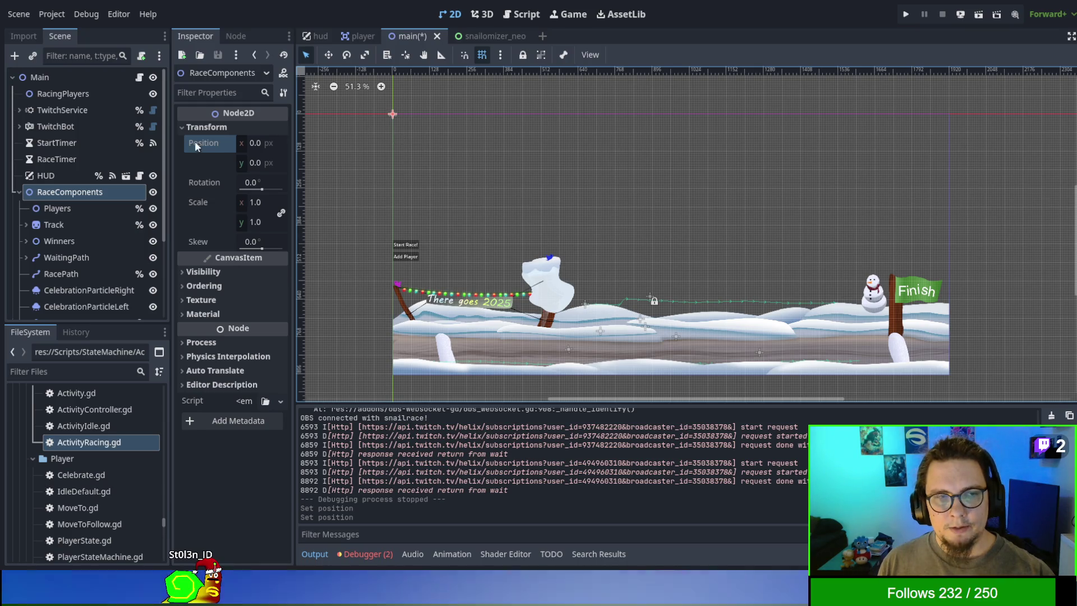
Step: Set RaceComponents' Position y to 1080
left_click(254, 163)
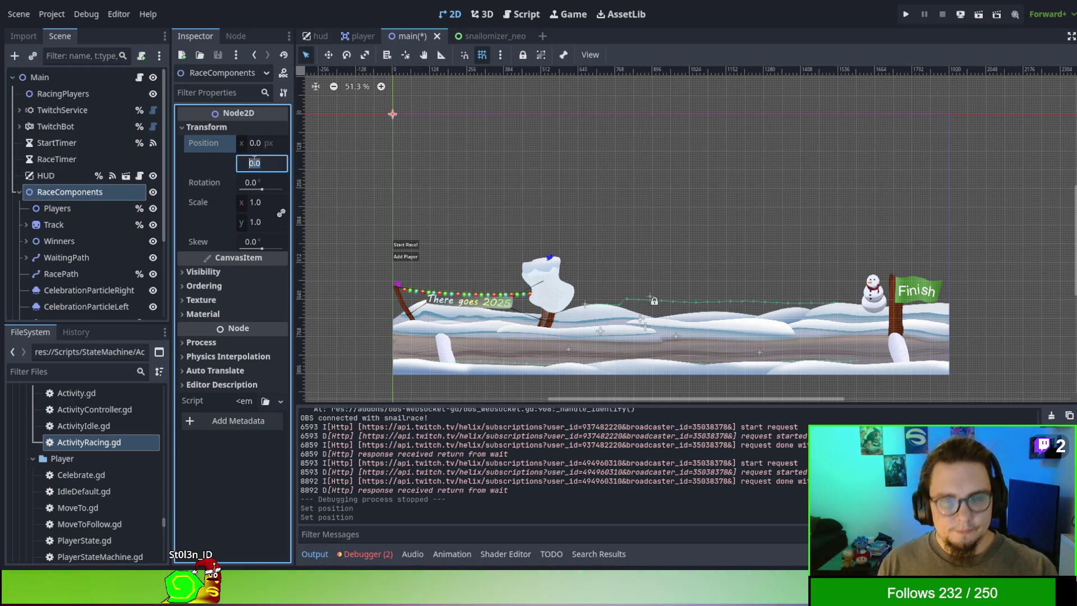
type("128")
type("08")
key("Return")
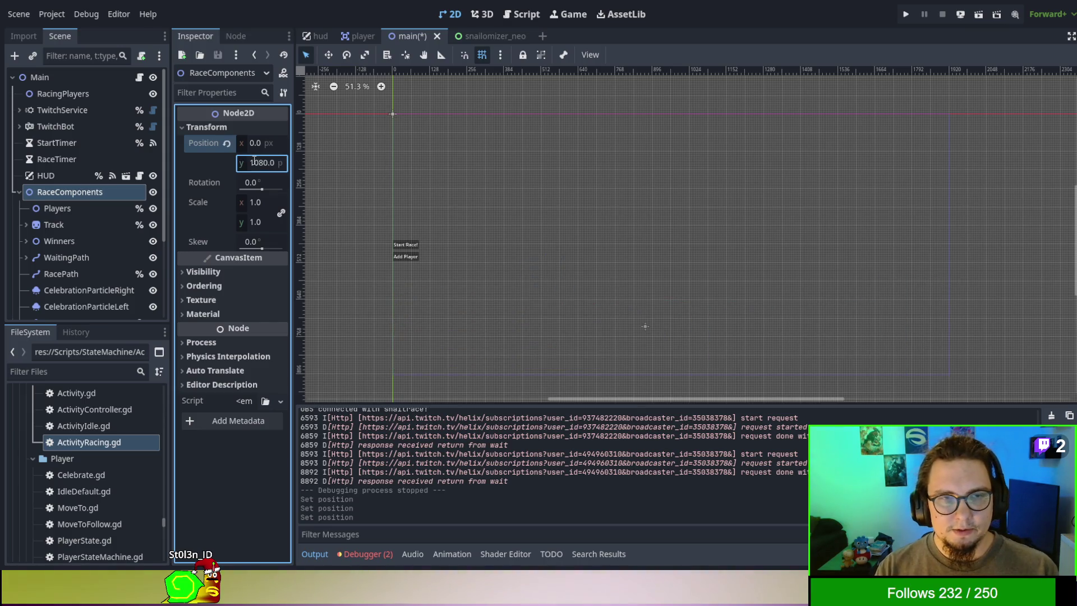
Step: Select the eight child nodes Players through FireworksStart and move them about 635 px up
left_click(58, 212)
scroll(62, 224, "down", 3)
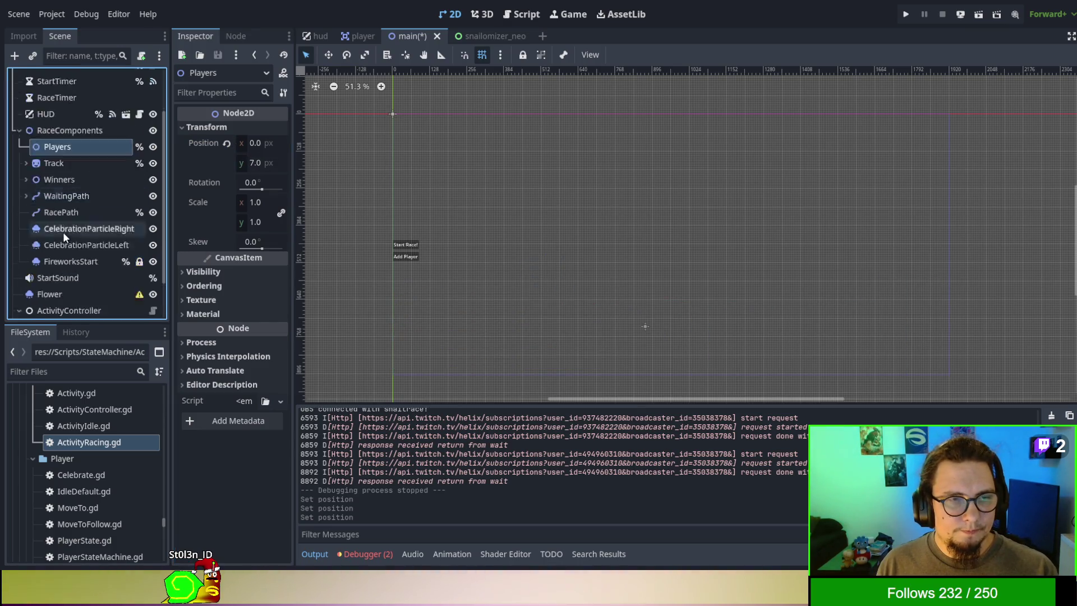
left_click(61, 231, "shift")
scroll(434, 303, "down", 3)
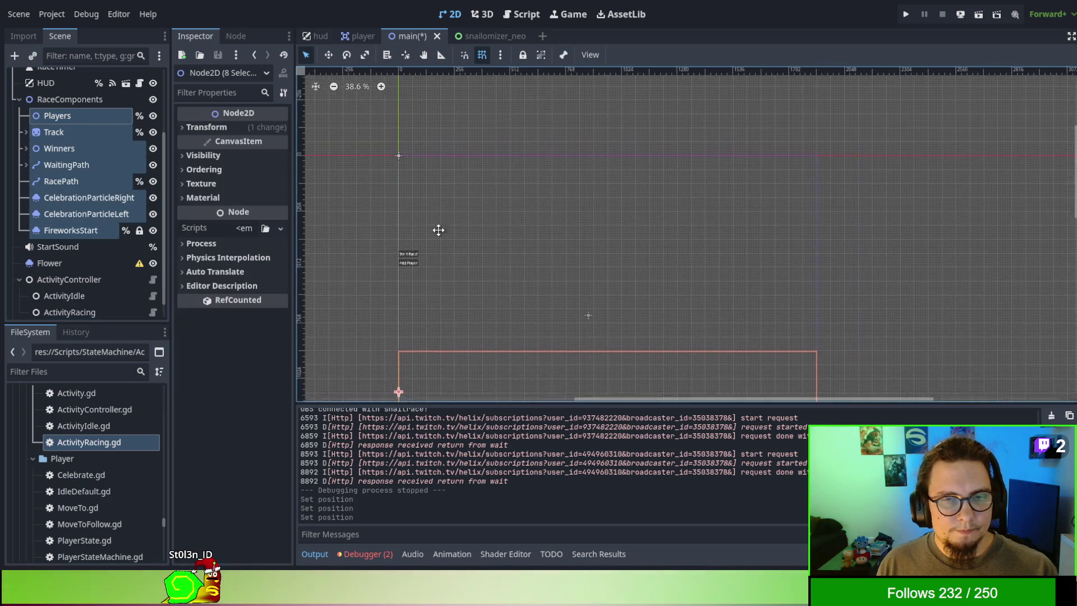
left_click(501, 303)
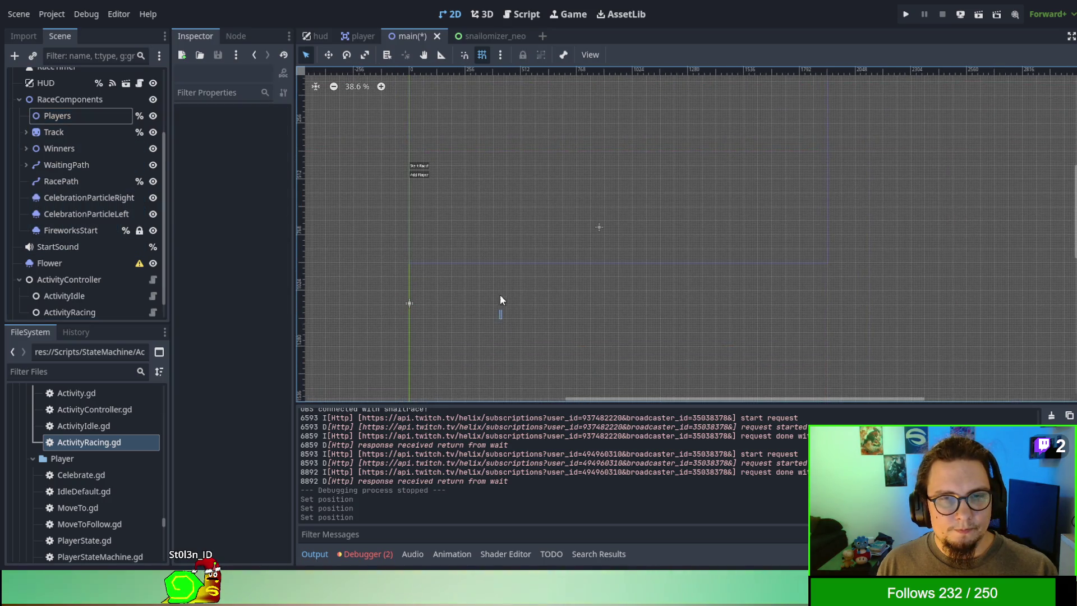
left_click(80, 115)
left_click(89, 231, "shift")
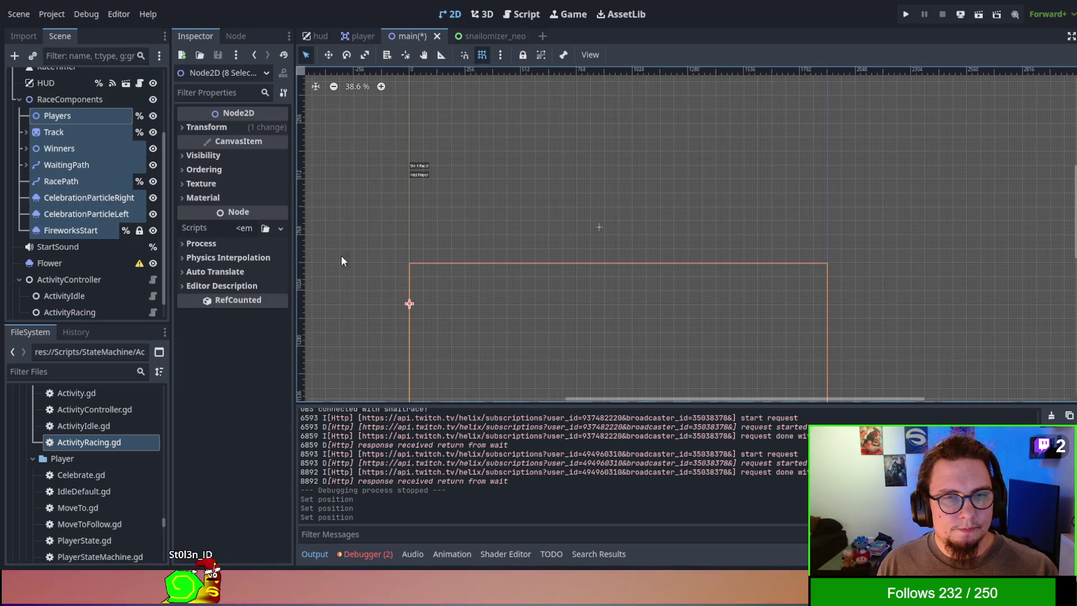
key("shift+f")
mouse_move(525, 294)
left_mouse_down()
mouse_move(527, 342)
mouse_move(496, 132)
left_mouse_up()
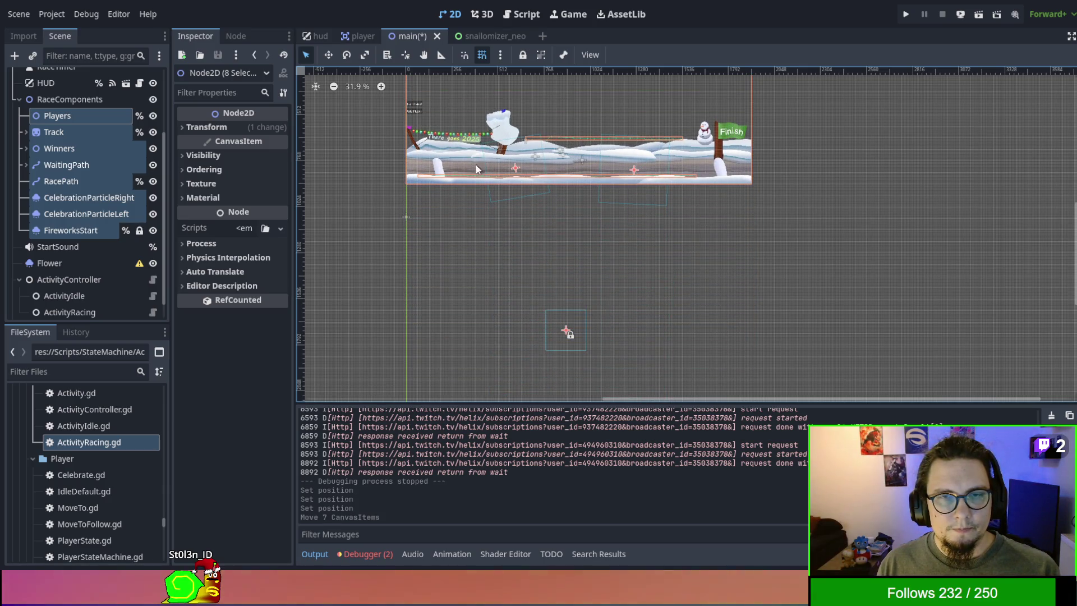
scroll(471, 232, "up", 5)
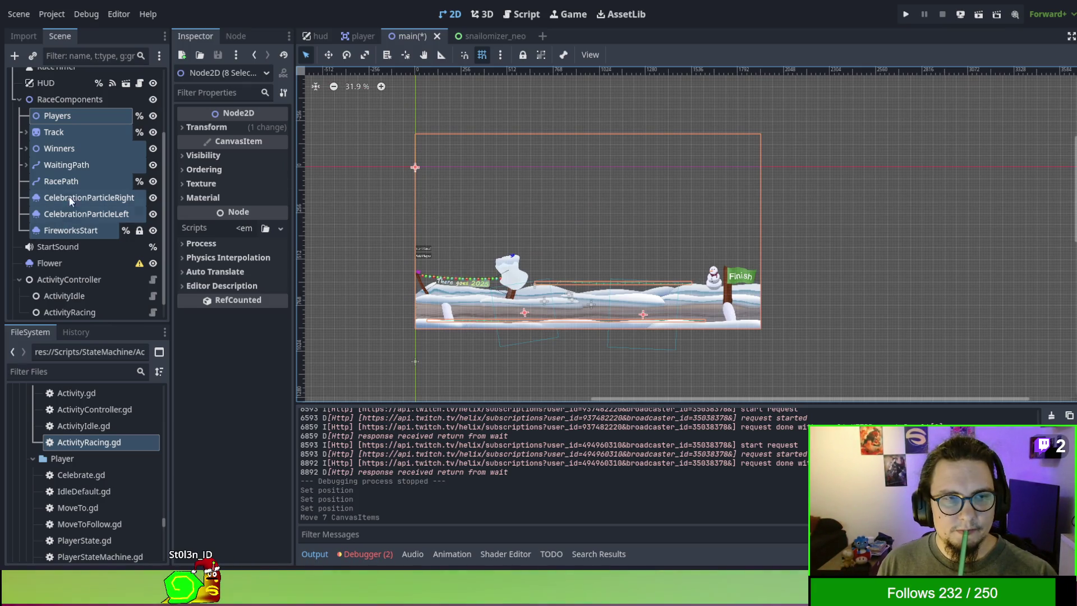
Step: Select RaceComponents and reduce its Scale to 0.89 in the Inspector
left_click(67, 131)
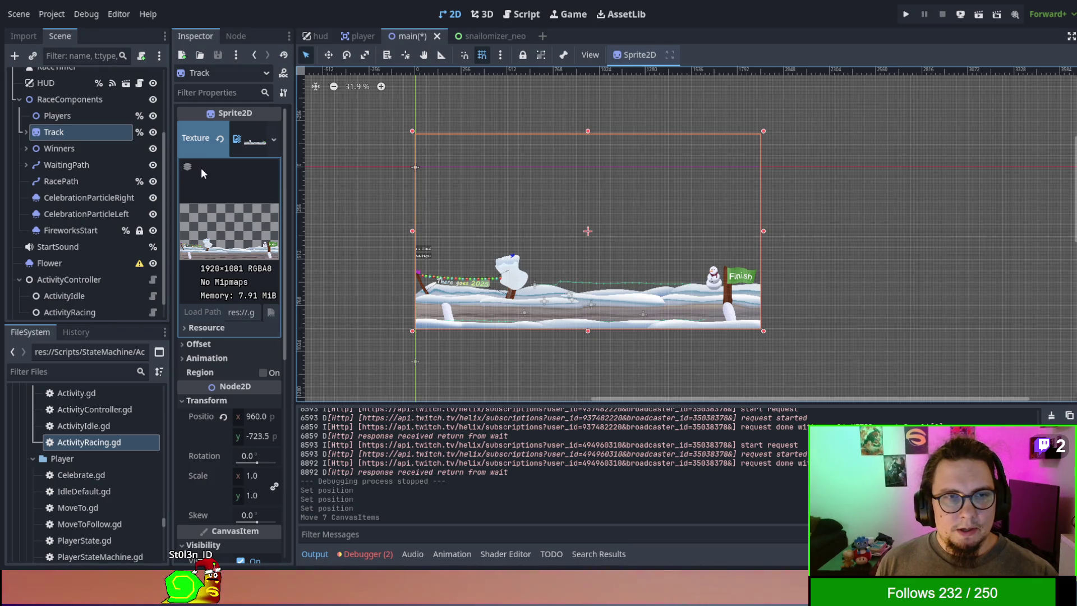
left_click(72, 101)
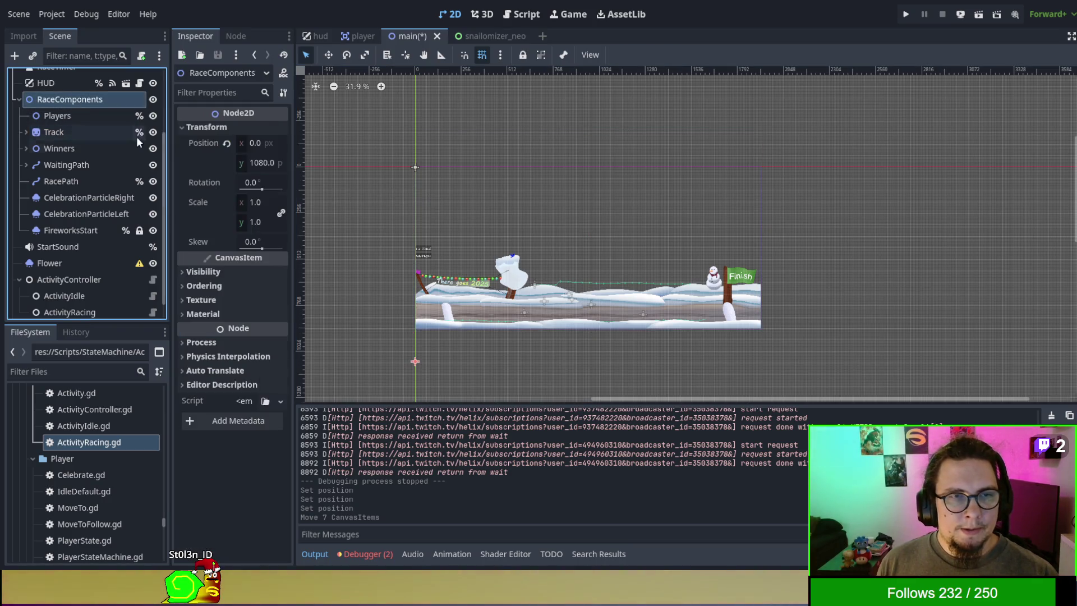
left_click(261, 202)
type("0.89")
key("Return")
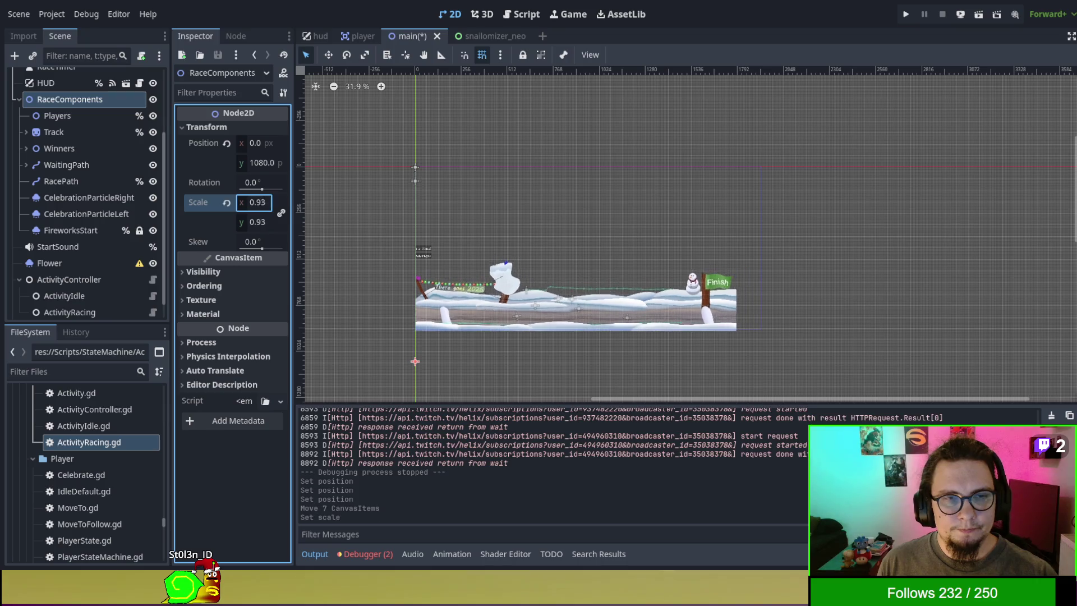